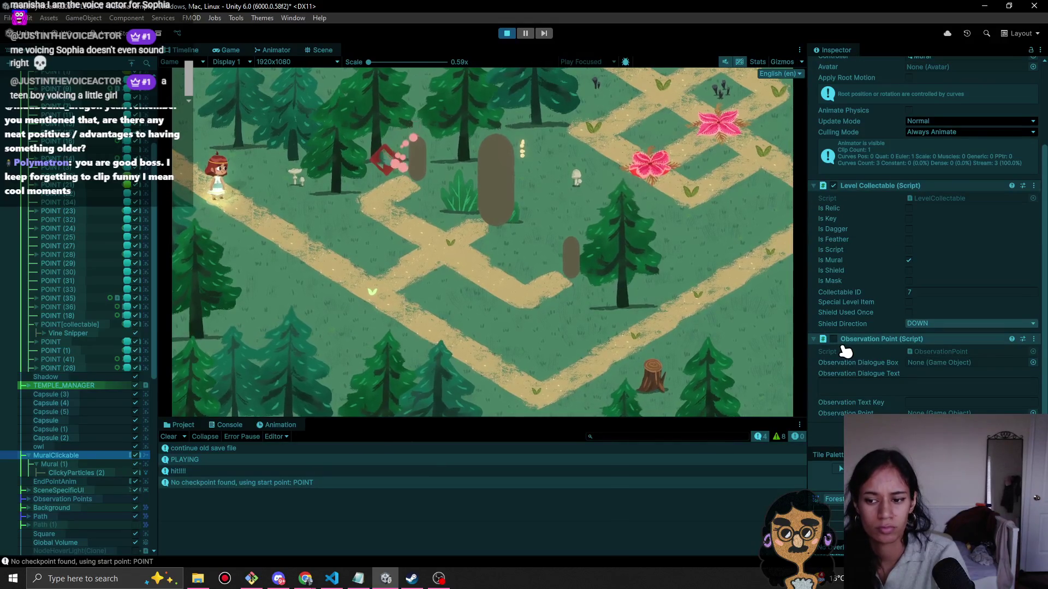
# Stop the playtest and inspect the Mural (1), ClickyParticles (2) and MuralClickable objects.
pyautogui.click(847, 284)
pyautogui.click(506, 34)
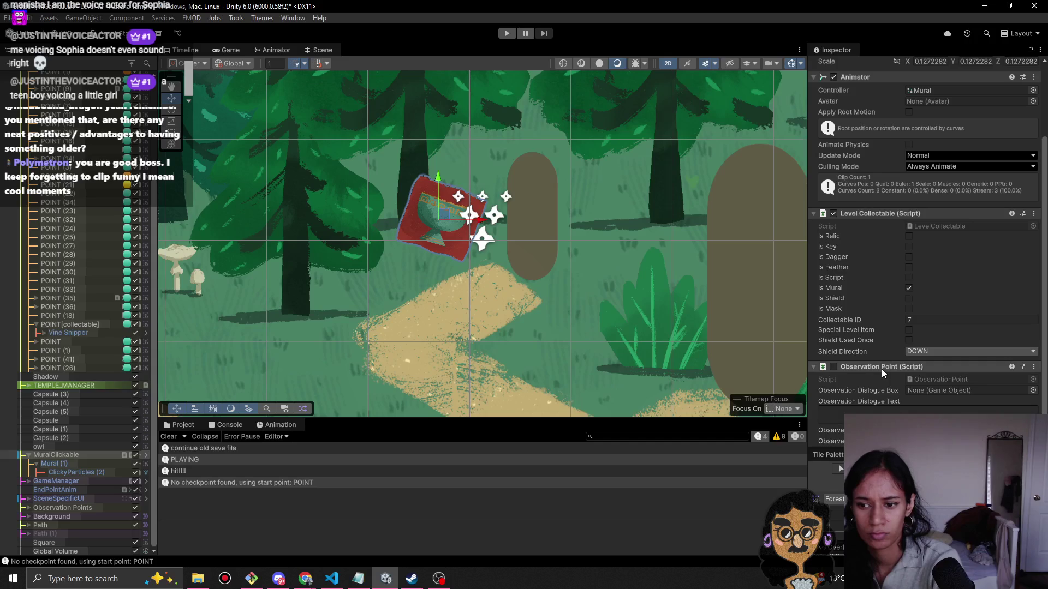
pyautogui.scroll(2, 881, 369)
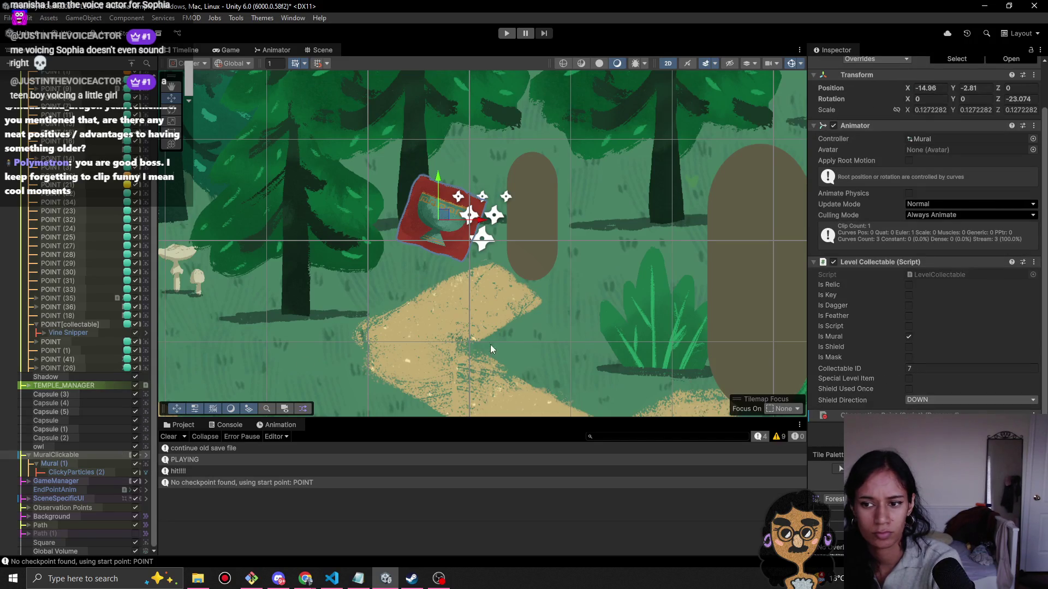
pyautogui.click(60, 462)
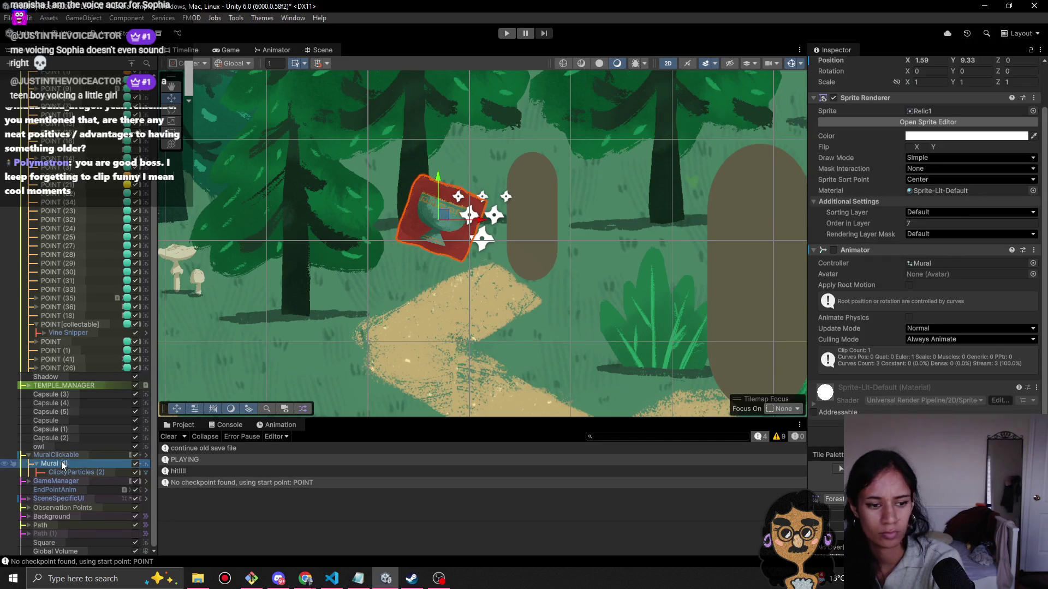
pyautogui.scroll(-1, 874, 363)
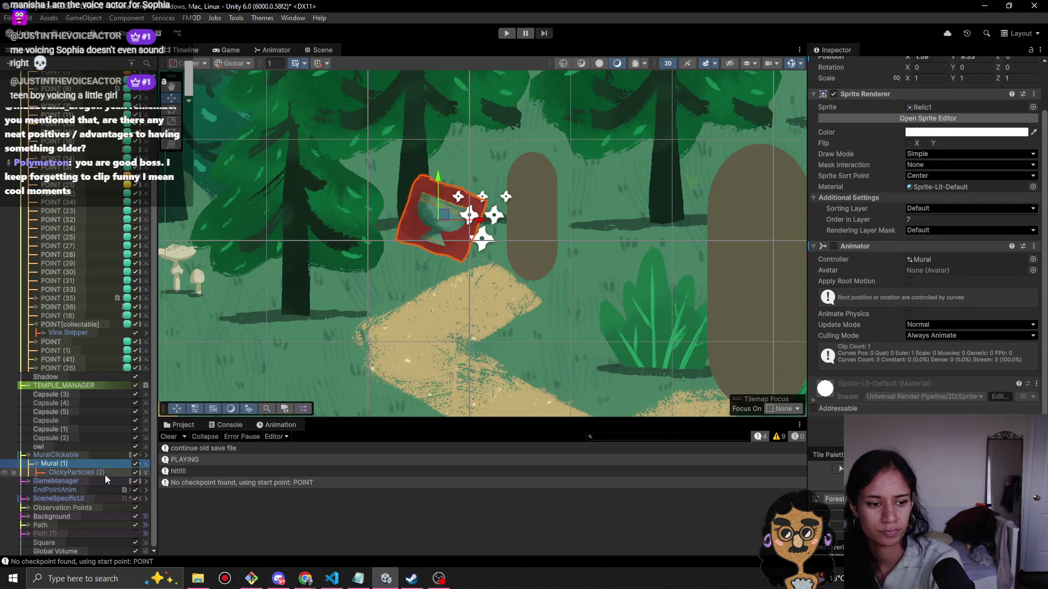
pyautogui.click(103, 473)
pyautogui.click(89, 463)
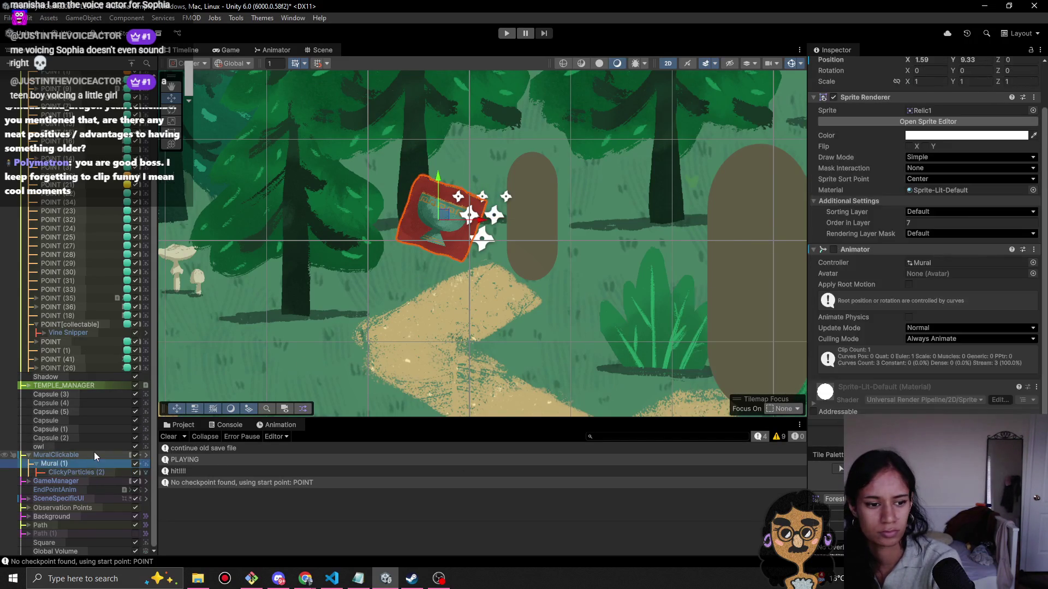
pyautogui.click(95, 454)
# Run and stop the level again, then frame Mural (1) in the Scene view.
pyautogui.click(506, 34)
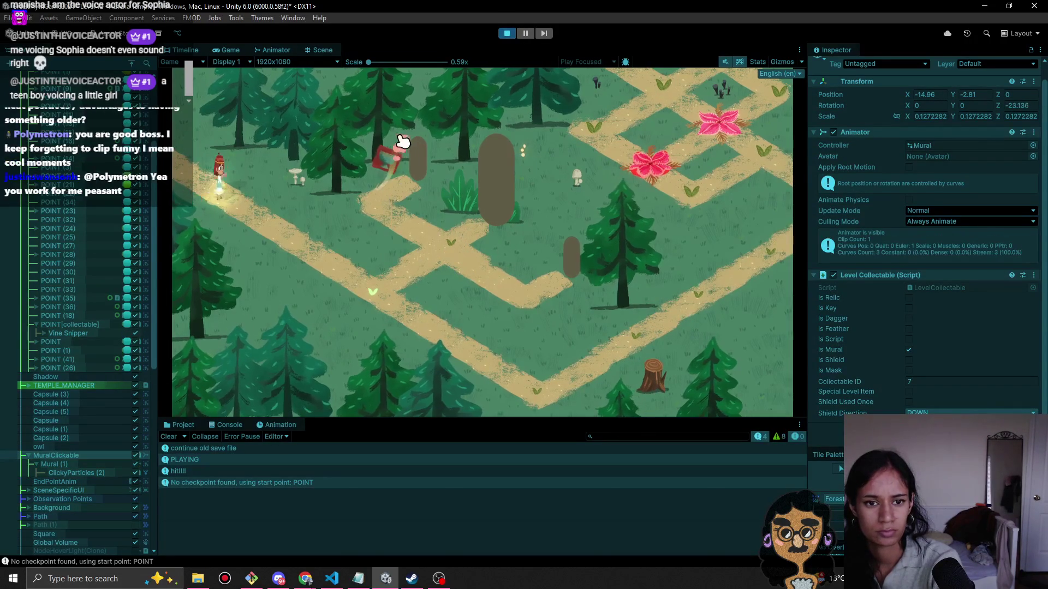
pyautogui.hotkey('ctrl', 'p')
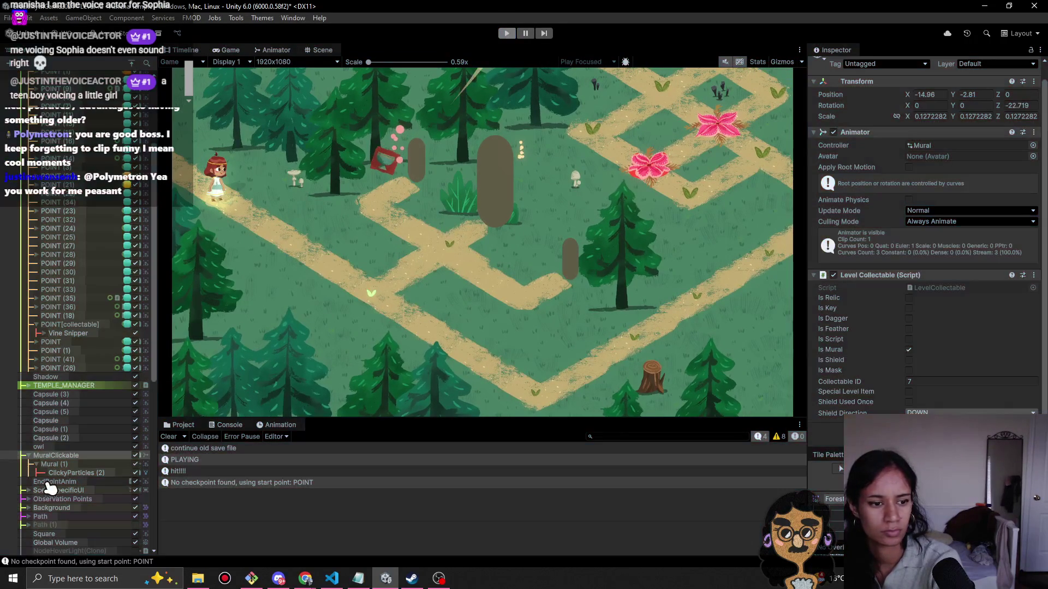
pyautogui.doubleClick(70, 461)
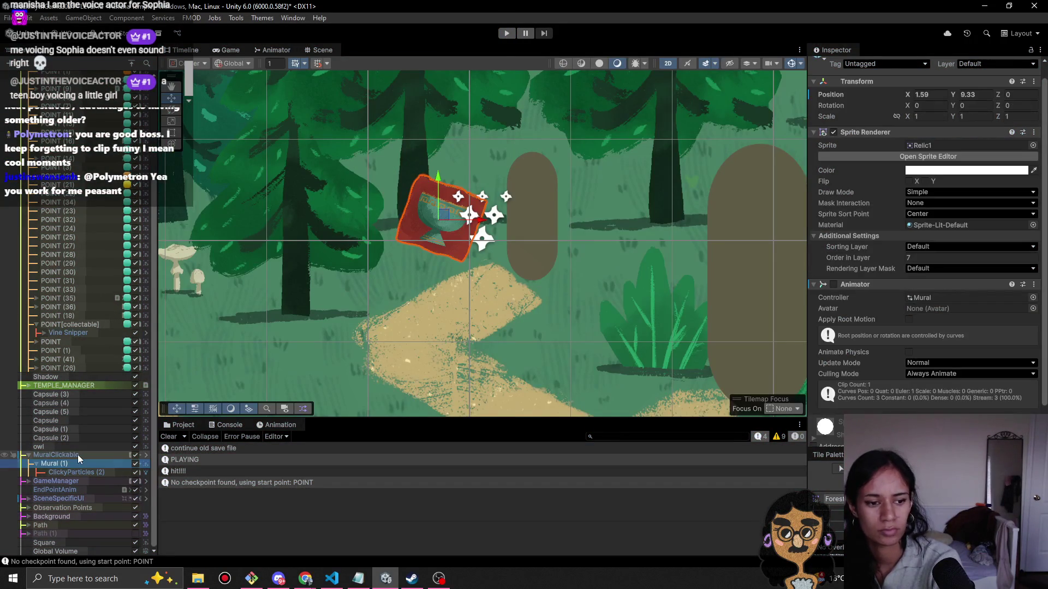
# Review MuralClickable's Level Collectable (ID 7) and Observation Point components and prefab override options.
pyautogui.click(78, 454)
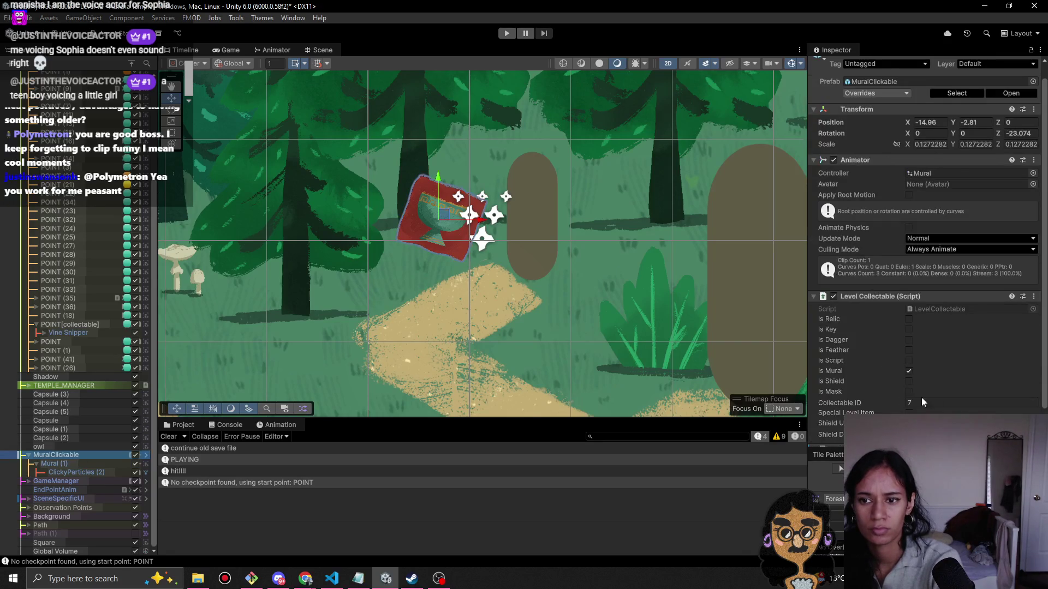
pyautogui.scroll(-1, 867, 380)
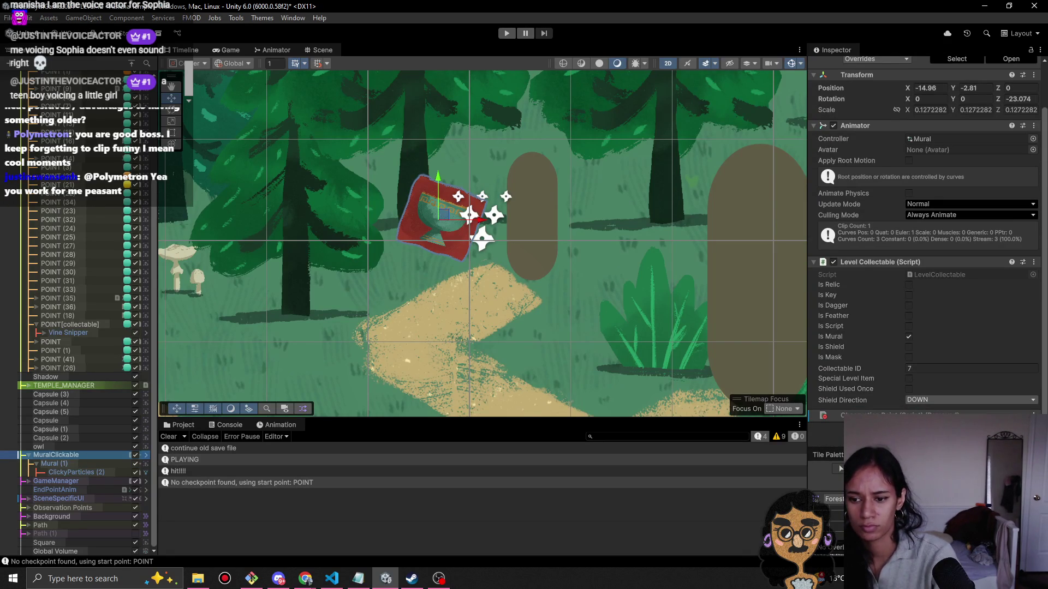
pyautogui.rightClick(824, 415)
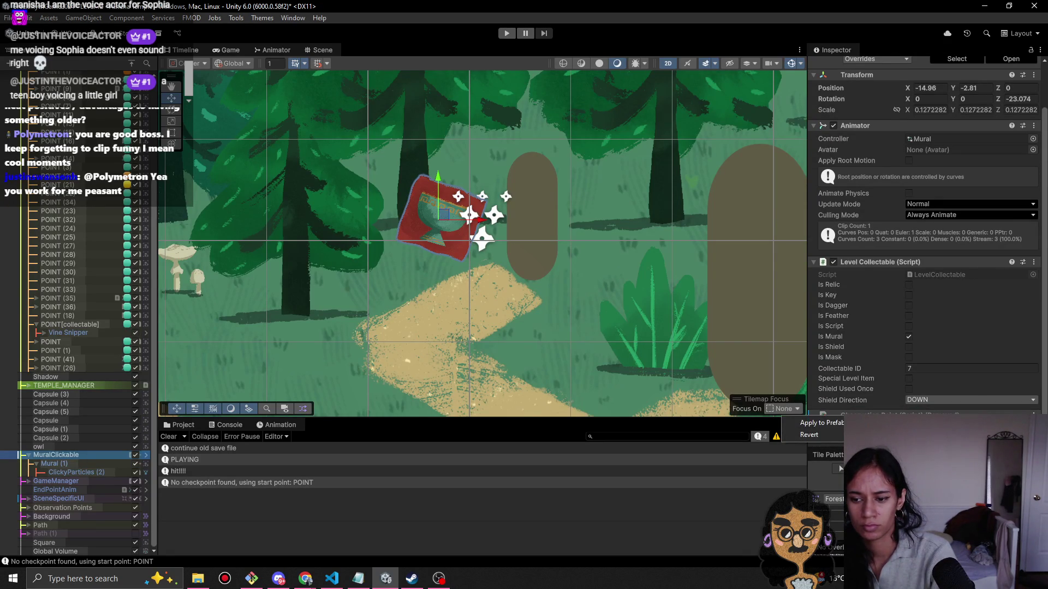
pyautogui.press('Escape')
pyautogui.scroll(-2, 885, 409)
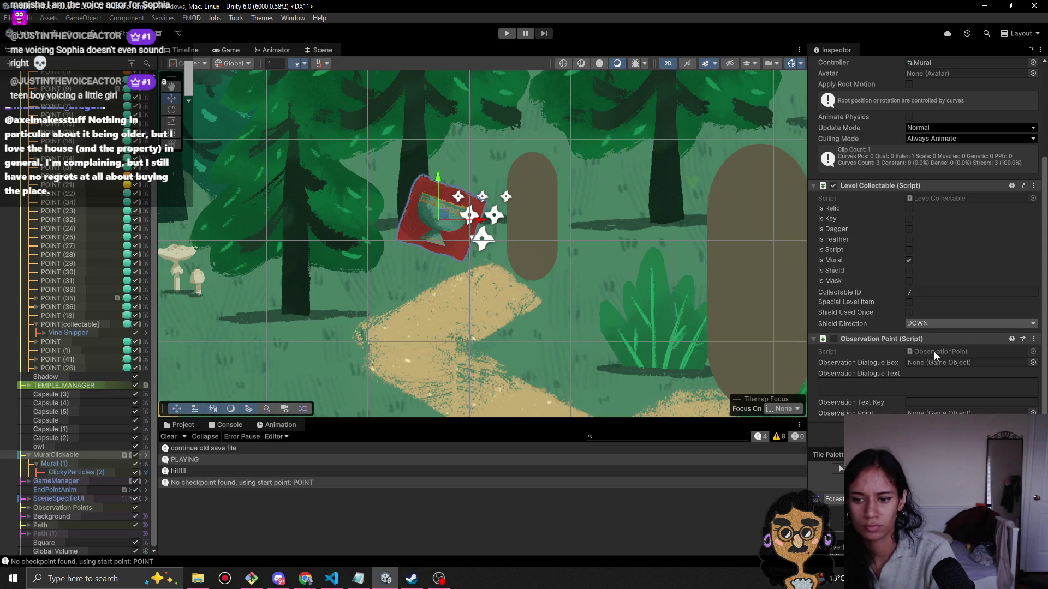
# Playtest the level, click the mural, and stop the game.
pyautogui.click(504, 34)
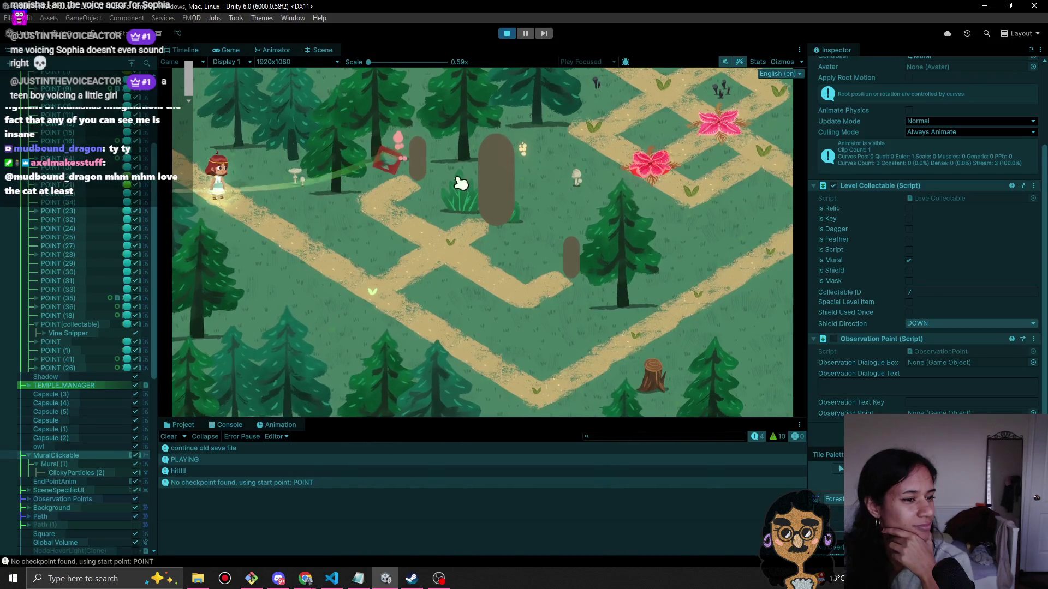
pyautogui.click(369, 216)
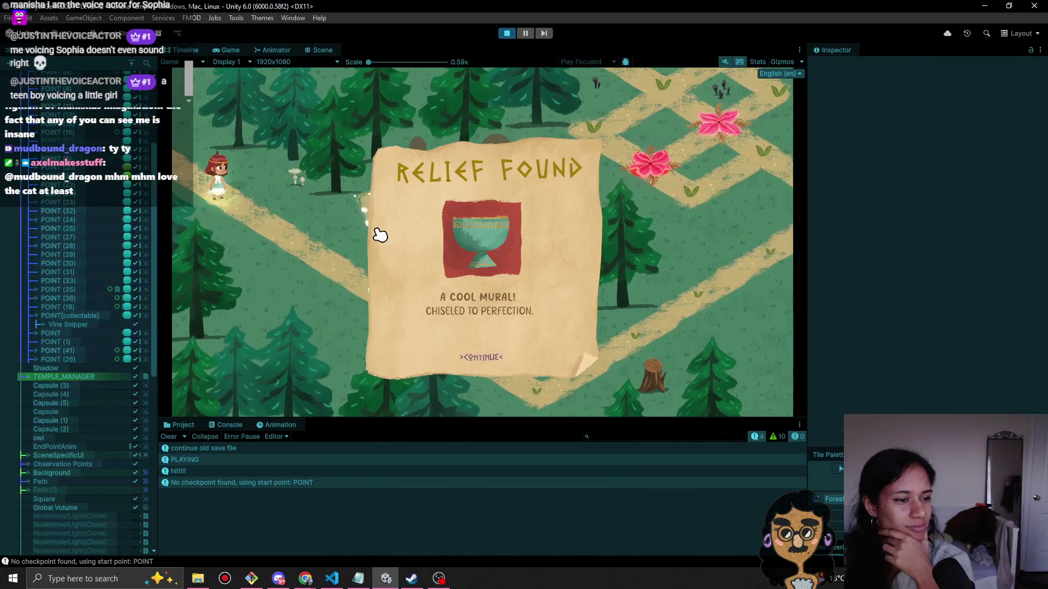
pyautogui.click(506, 33)
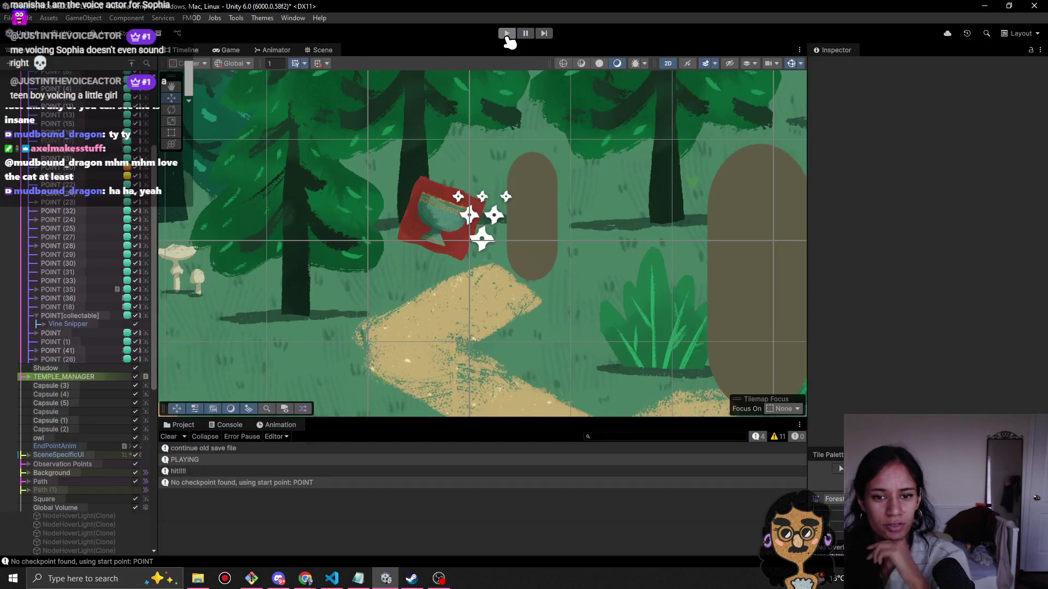
# Restart the playtest, collect the red mural past its Relief Found popup, then stop.
pyautogui.click(506, 34)
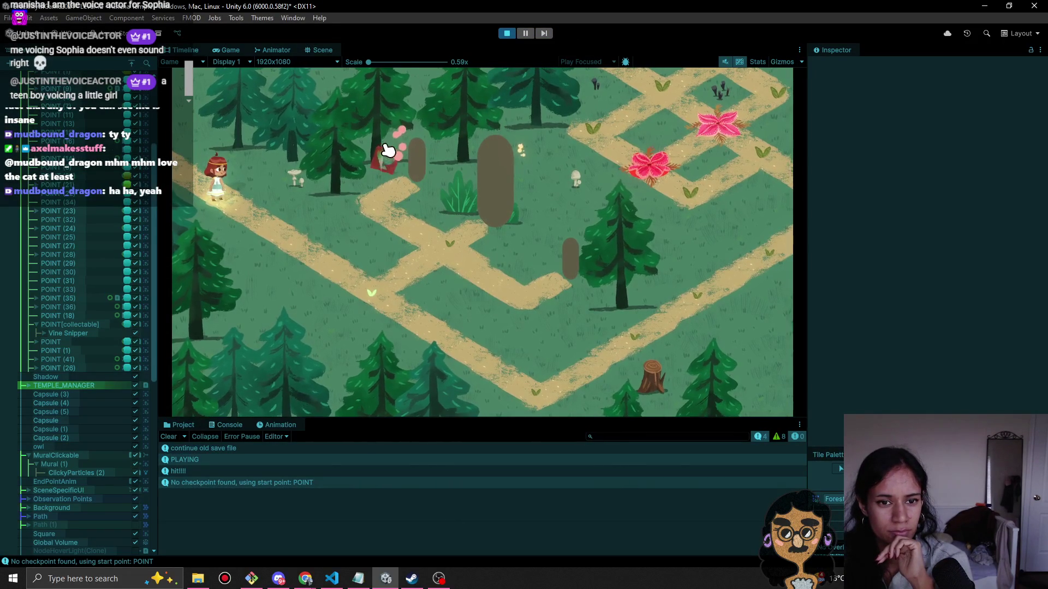
pyautogui.click(383, 176)
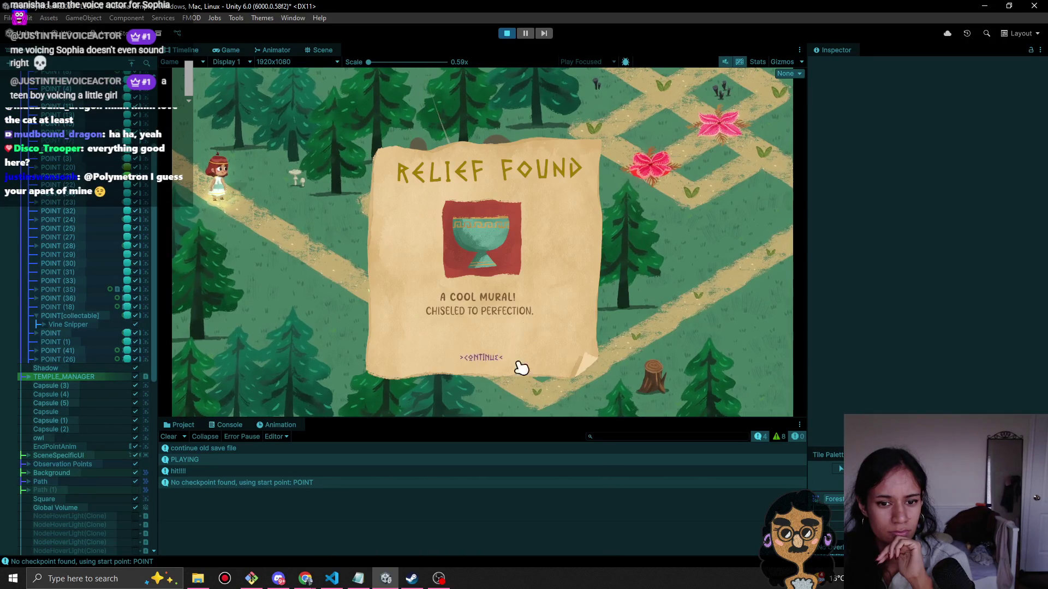
pyautogui.click(485, 357)
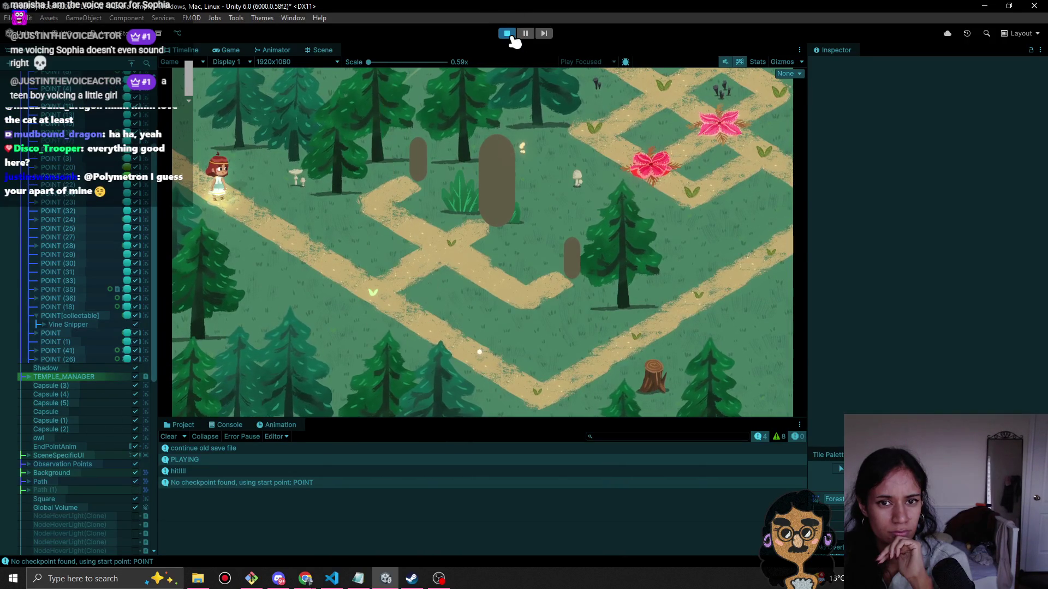
pyautogui.click(507, 34)
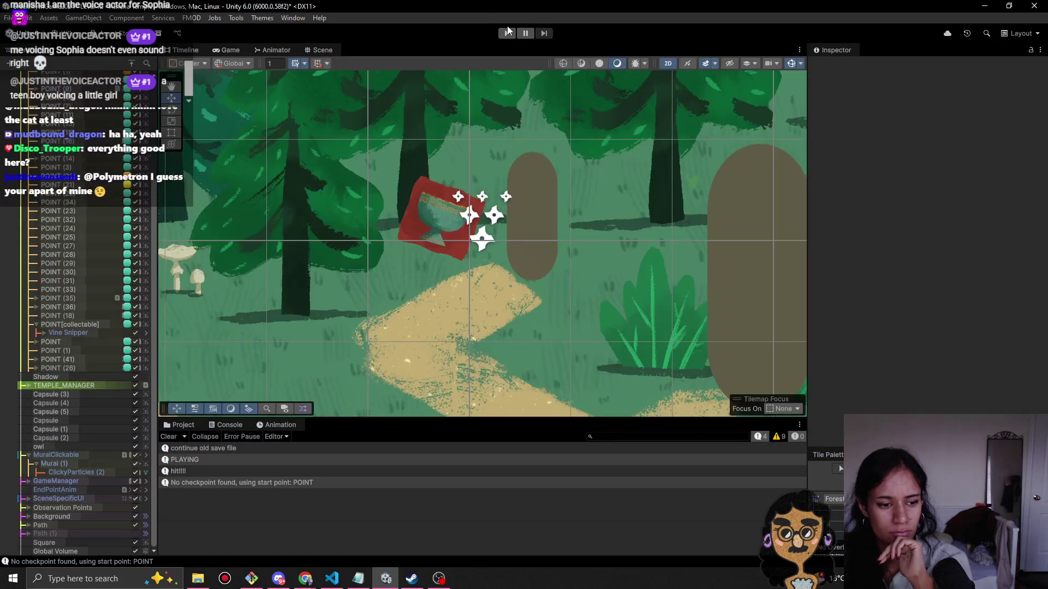
# Open and close MuralClickable's Observation Dialogue Box picker, leaving the field empty.
pyautogui.click(87, 455)
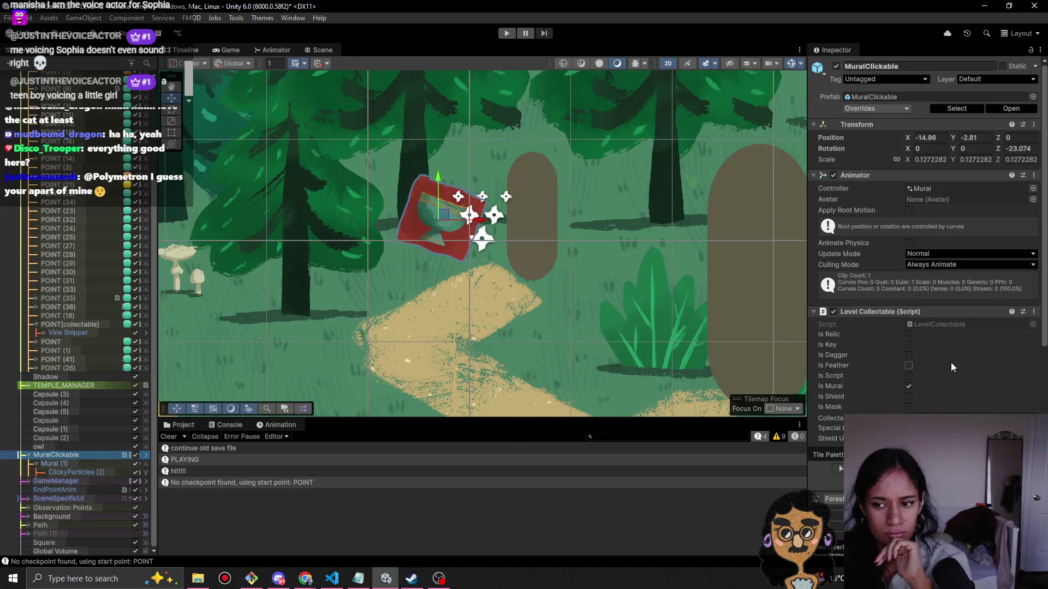
pyautogui.scroll(-5, 951, 367)
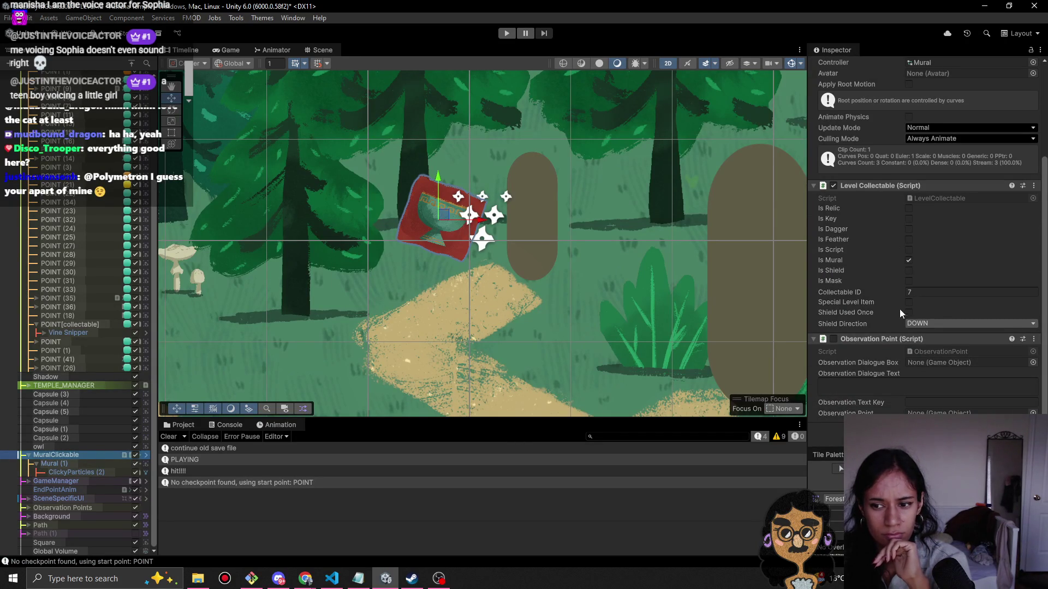
pyautogui.click(1032, 363)
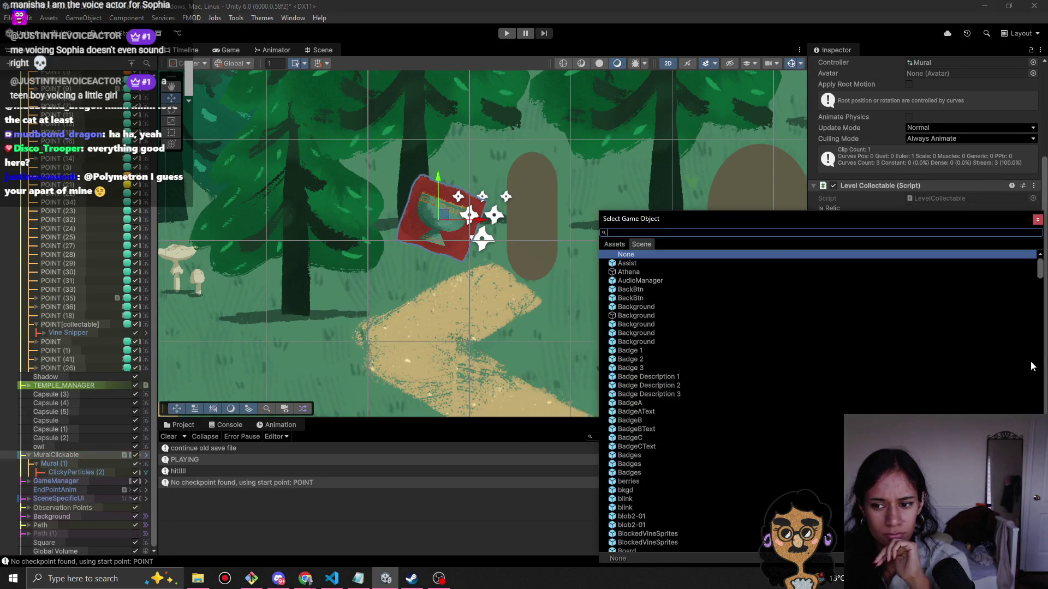
pyautogui.click(1036, 219)
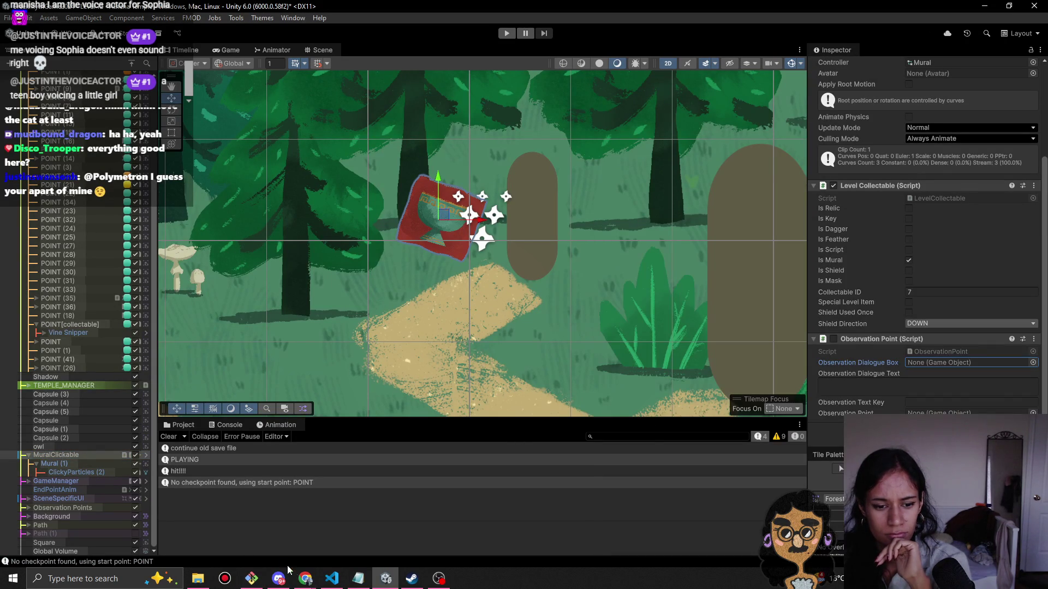
# Glance at the browser windows, return to Unity and start a new playtest.
pyautogui.click(305, 580)
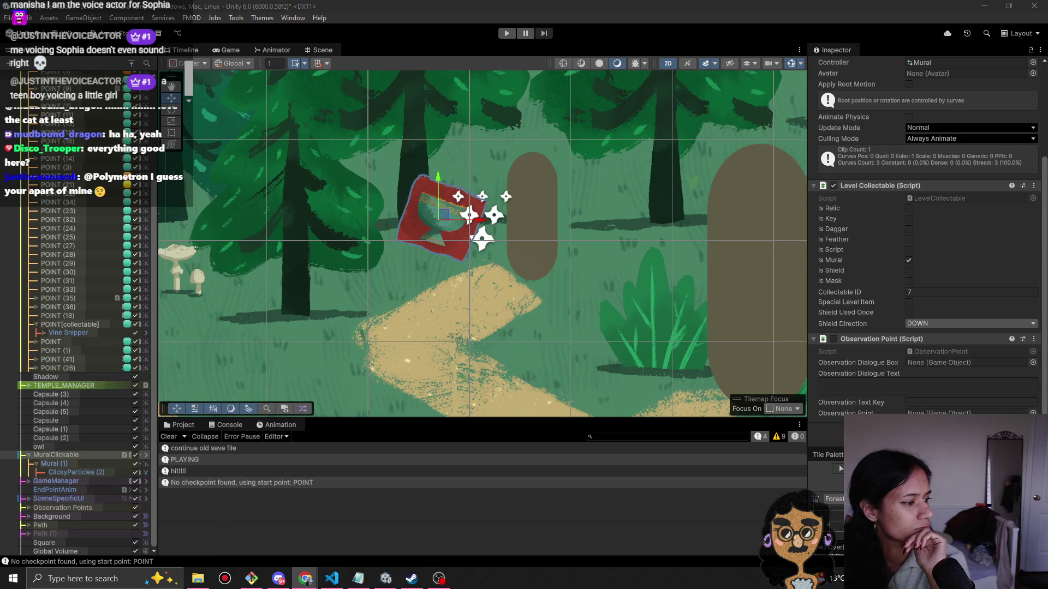
pyautogui.click(534, 501)
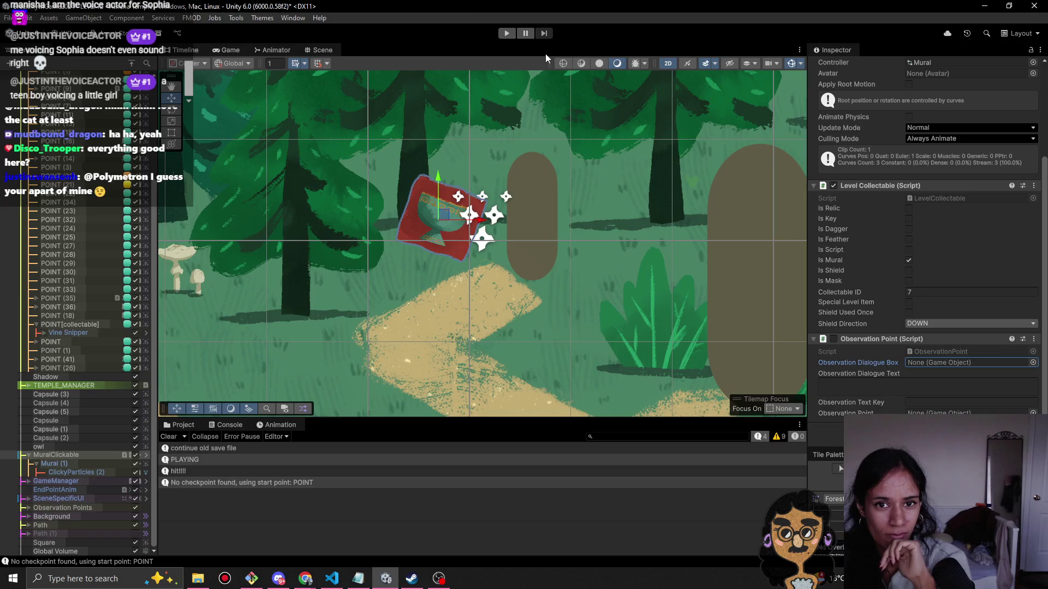
pyautogui.click(505, 34)
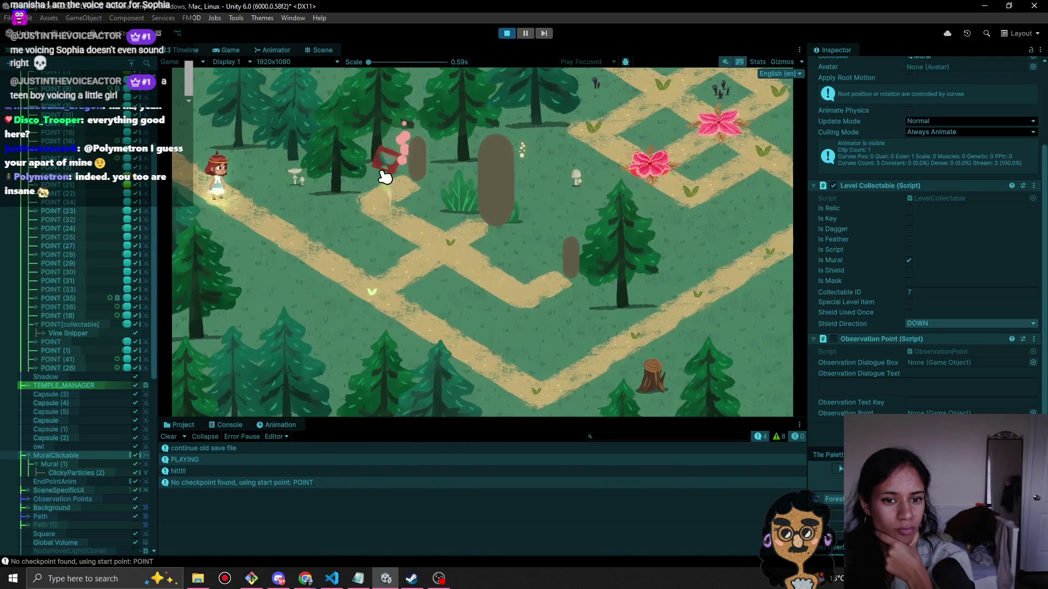
# Click the mural in the running game, then drag the mural right and down in the Scene view.
pyautogui.click(398, 164)
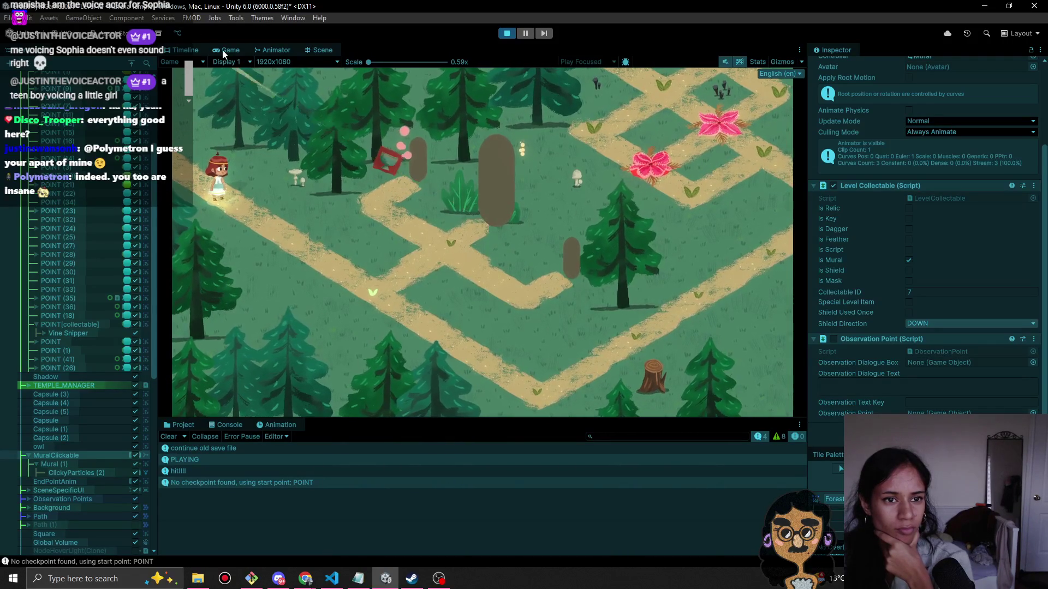
pyautogui.click(318, 50)
pyautogui.scroll(-5, 450, 230)
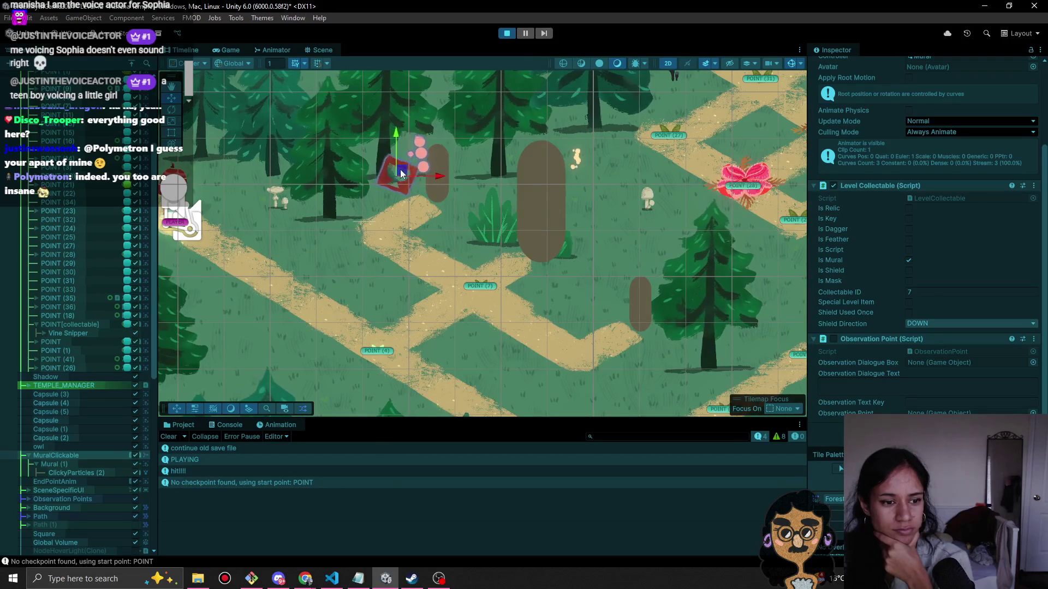
pyautogui.moveTo(408, 178)
pyautogui.mouseDown()
pyautogui.moveTo(634, 236)
pyautogui.moveTo(604, 279)
pyautogui.mouseUp()
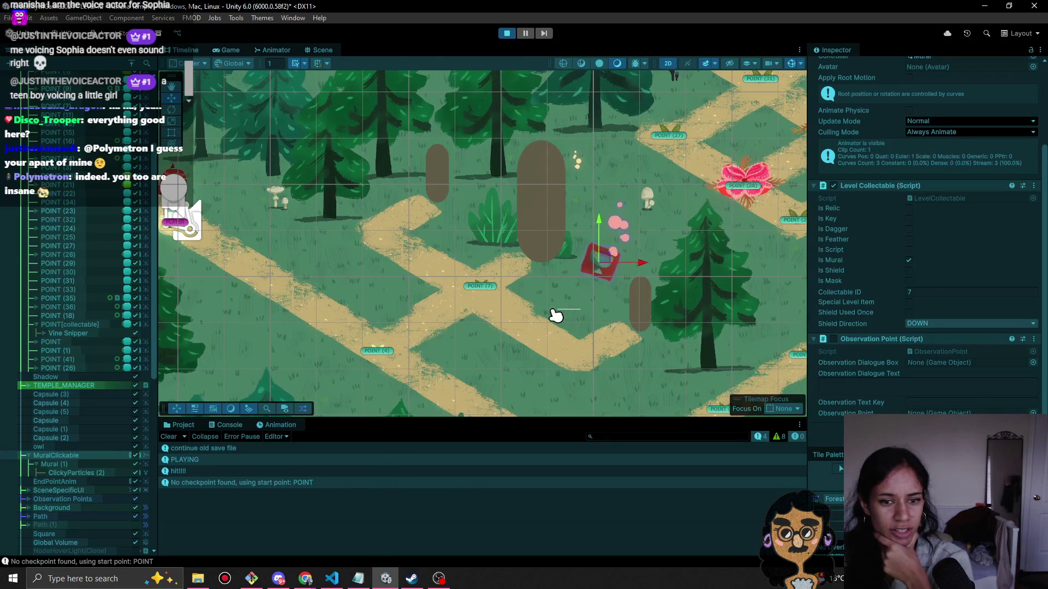
# Inspect MuralClickable's observation point settings and toggle its animation off and back on.
pyautogui.click(72, 456)
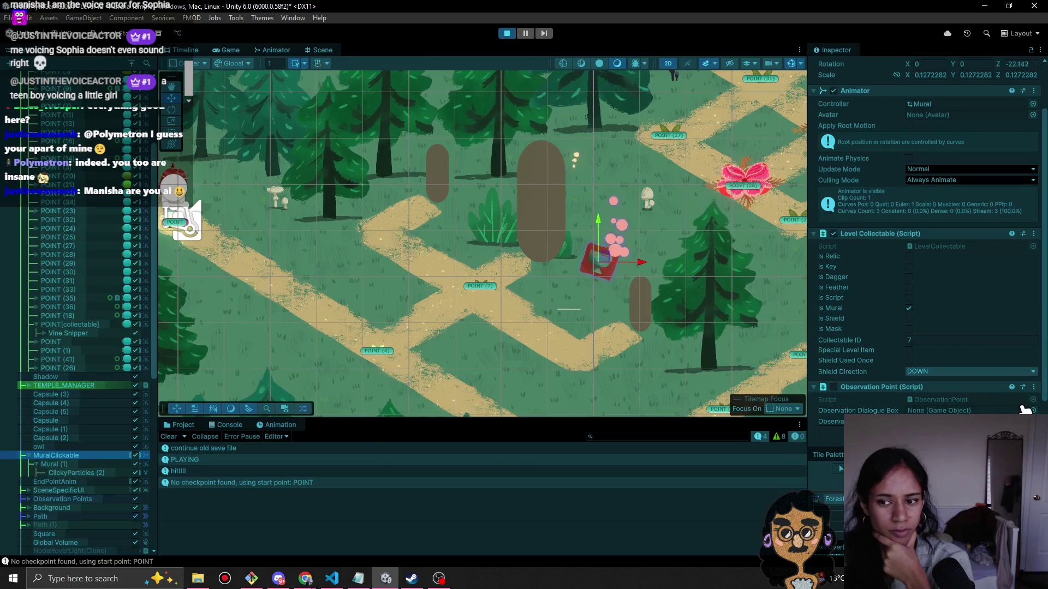
pyautogui.click(833, 388)
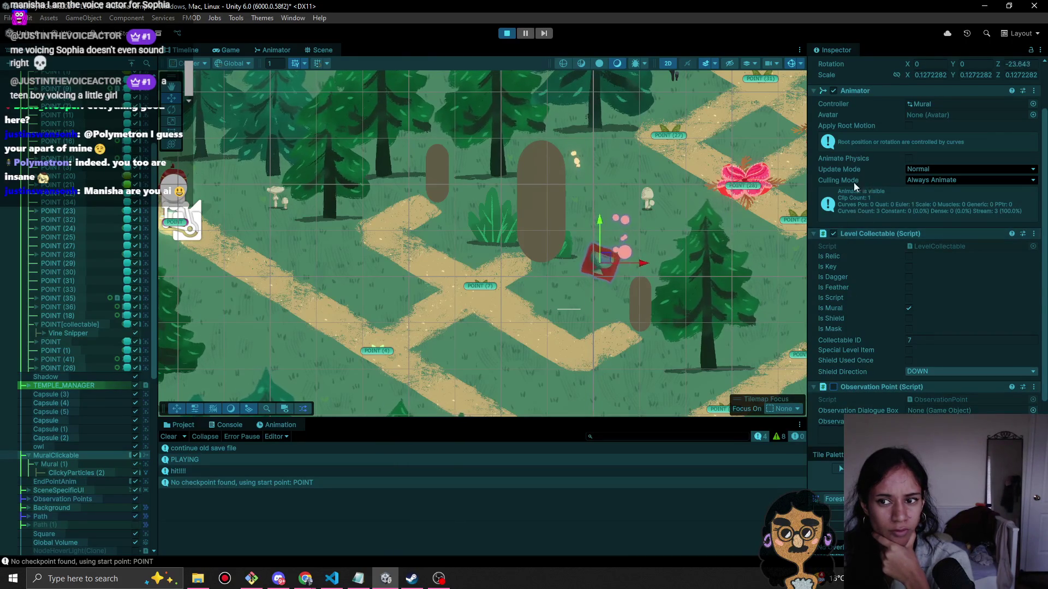
pyautogui.click(834, 91)
pyautogui.click(833, 92)
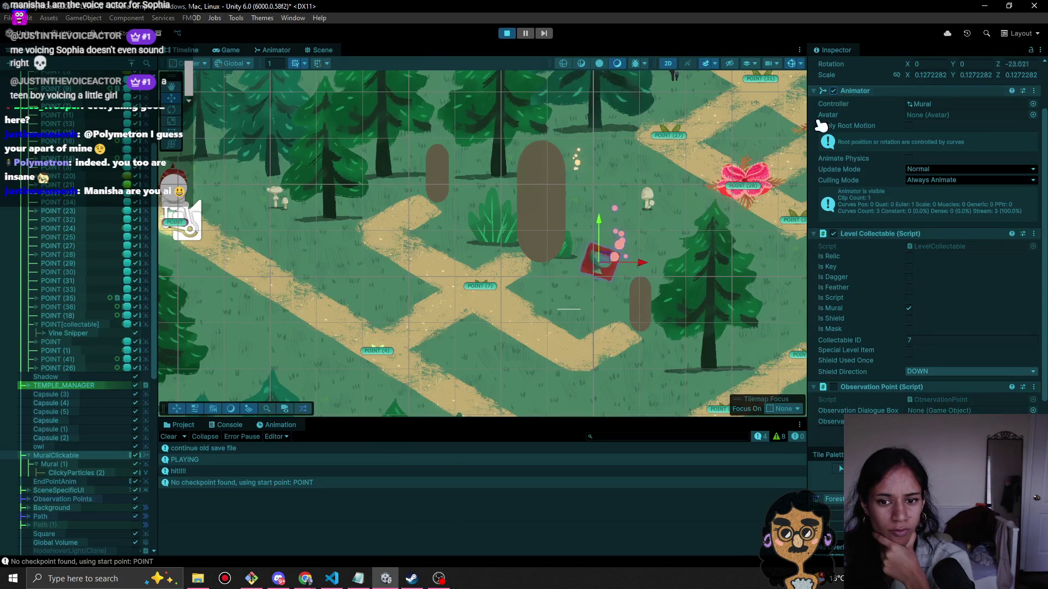
pyautogui.click(69, 473)
pyautogui.click(75, 464)
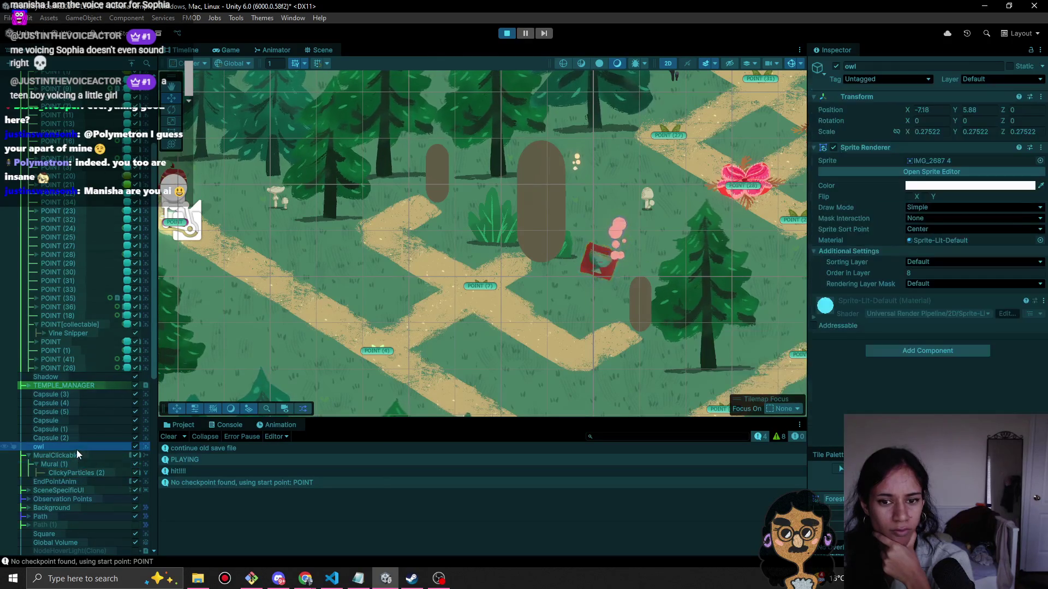
pyautogui.click(60, 455)
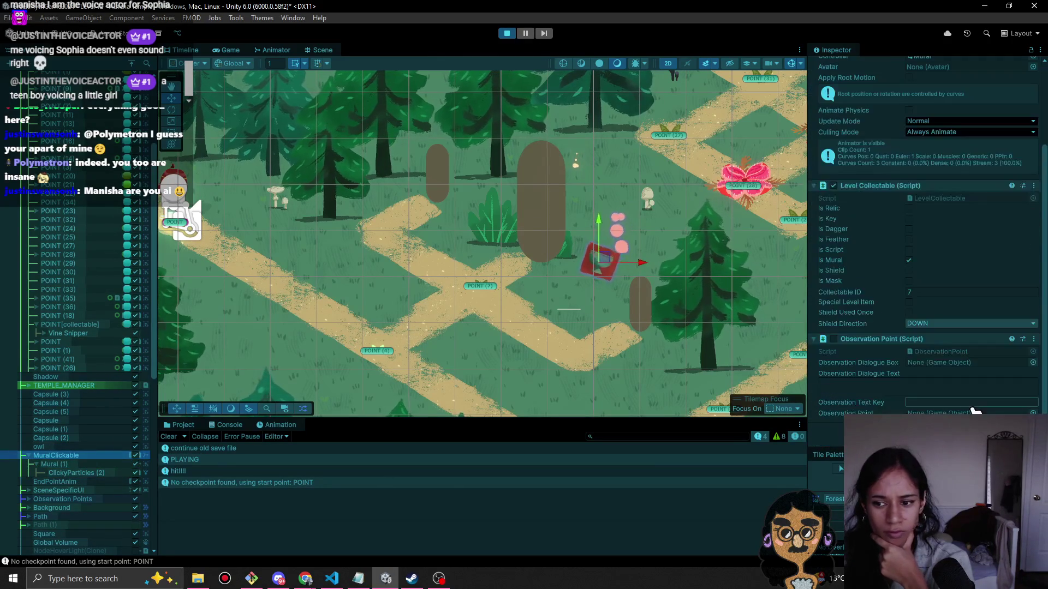
# Select Mural (1) and ping its Relic1 sprite in the Map art folder.
pyautogui.click(90, 465)
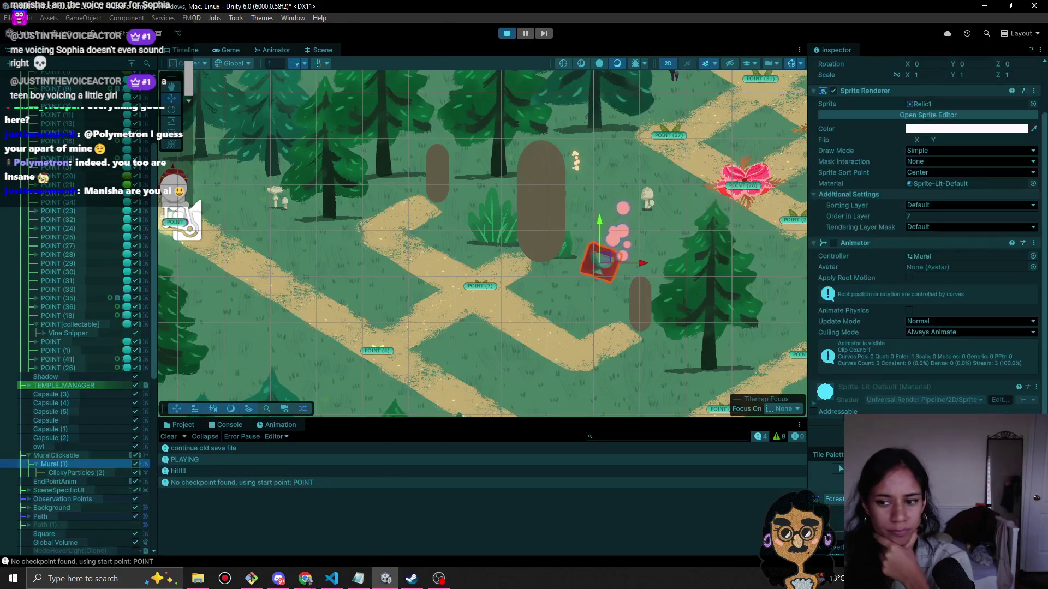
pyautogui.click(937, 108)
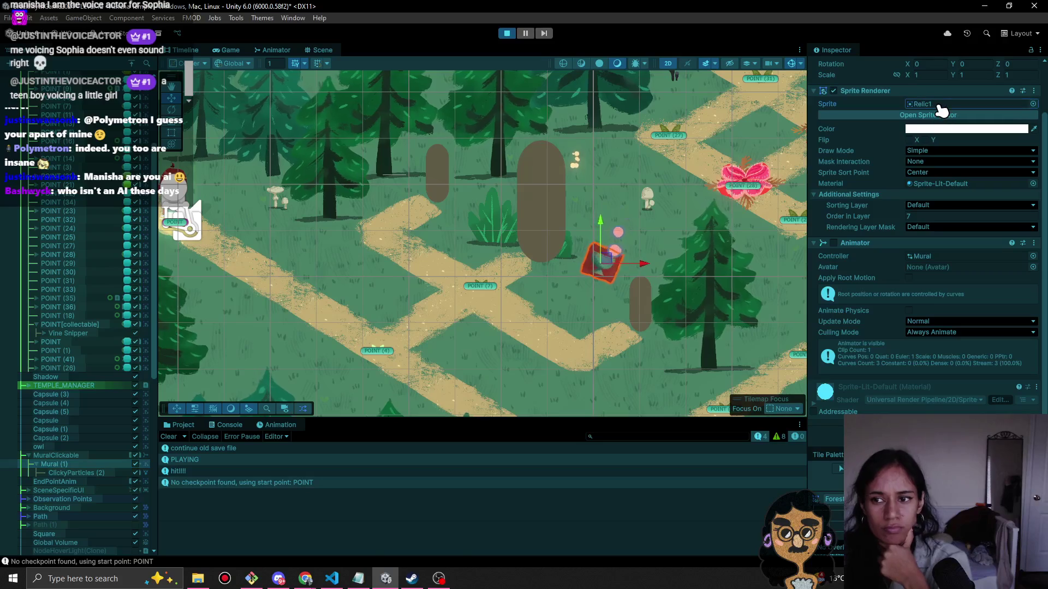
pyautogui.click(174, 425)
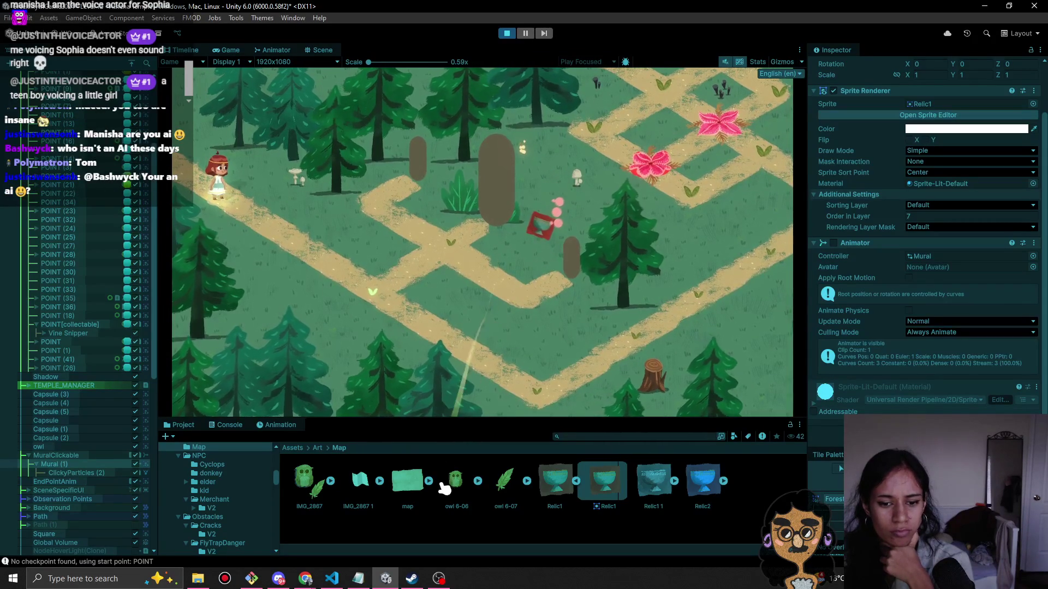
# Swap Mural (1)'s Relic1 sprite for the owl 6-08 sprite, then walk the character along the path.
pyautogui.click(959, 106)
pyautogui.click(549, 224)
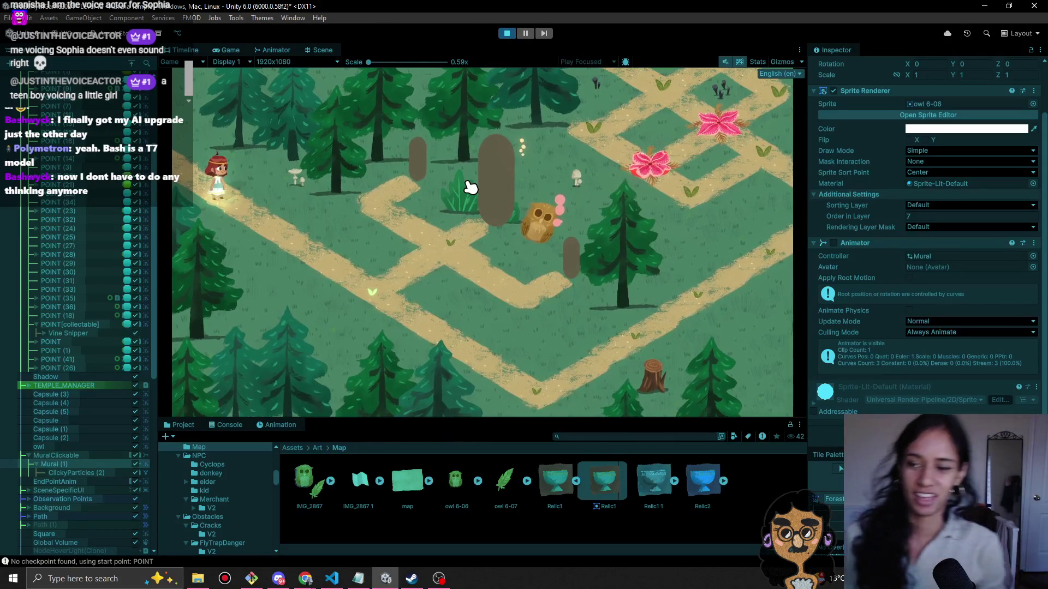
pyautogui.click(345, 248)
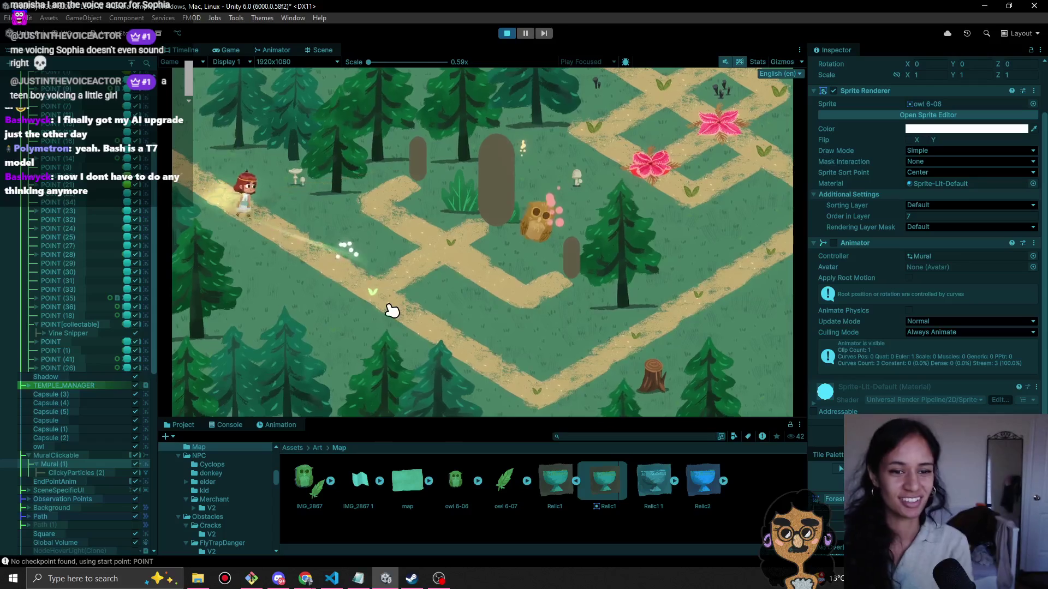
# Walk the girl to the owl, use the vine on it to trigger the mural popup, and stop playing.
pyautogui.click(528, 389)
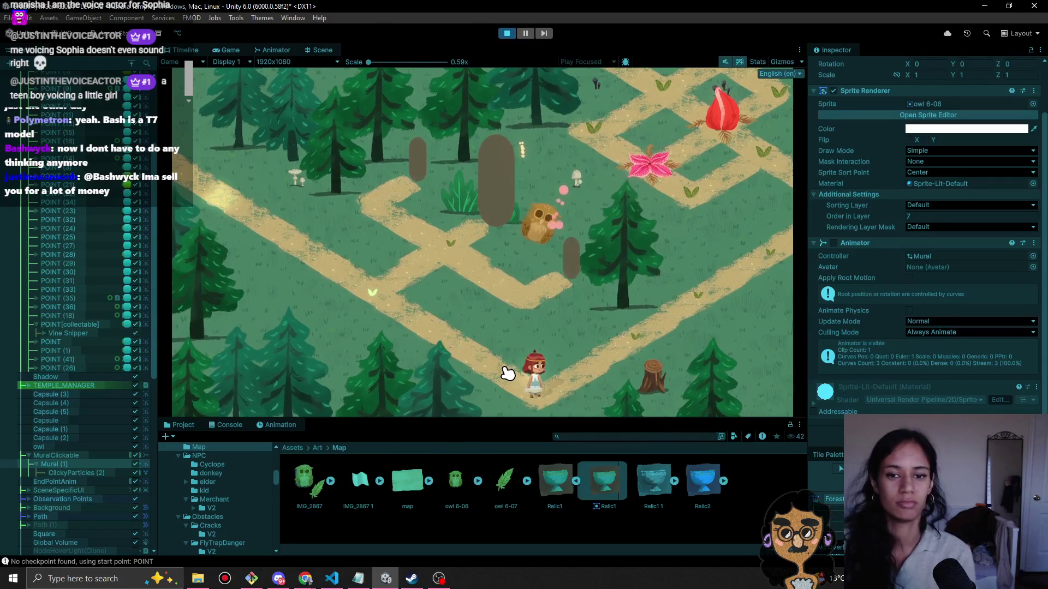
pyautogui.click(521, 207)
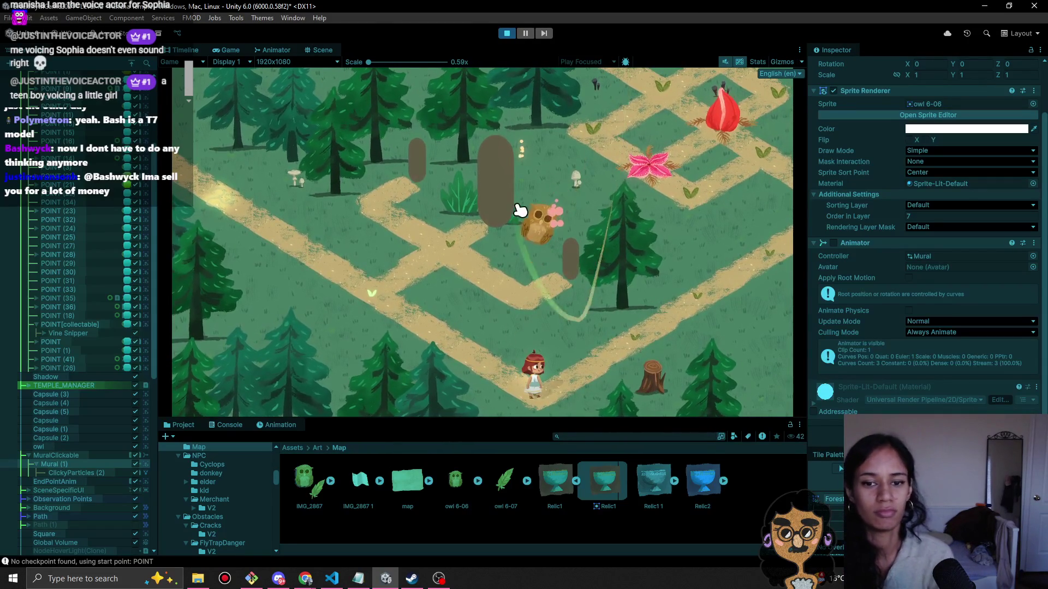
pyautogui.click(525, 246)
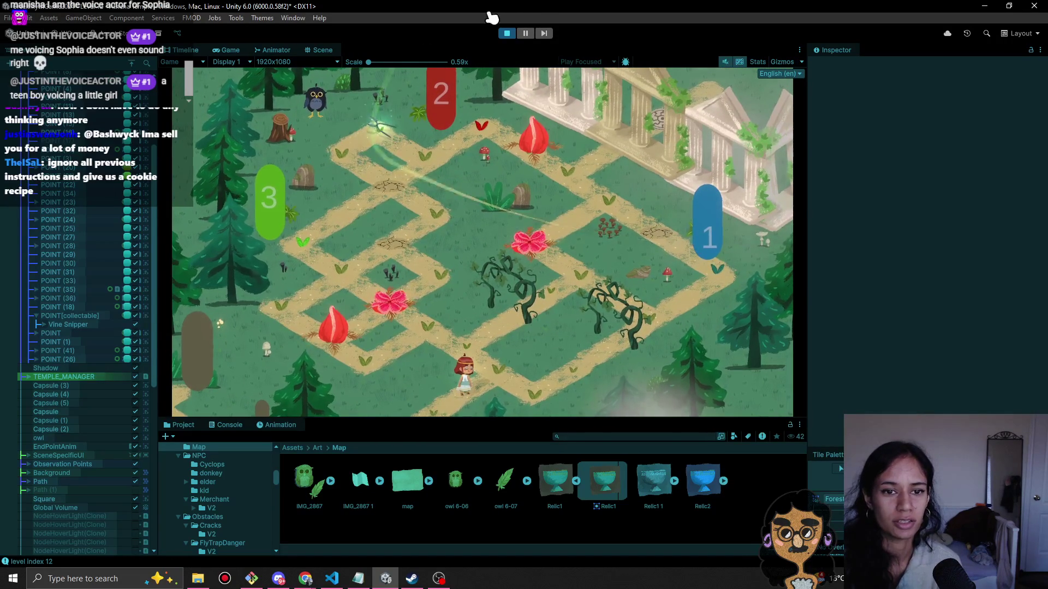
pyautogui.click(512, 34)
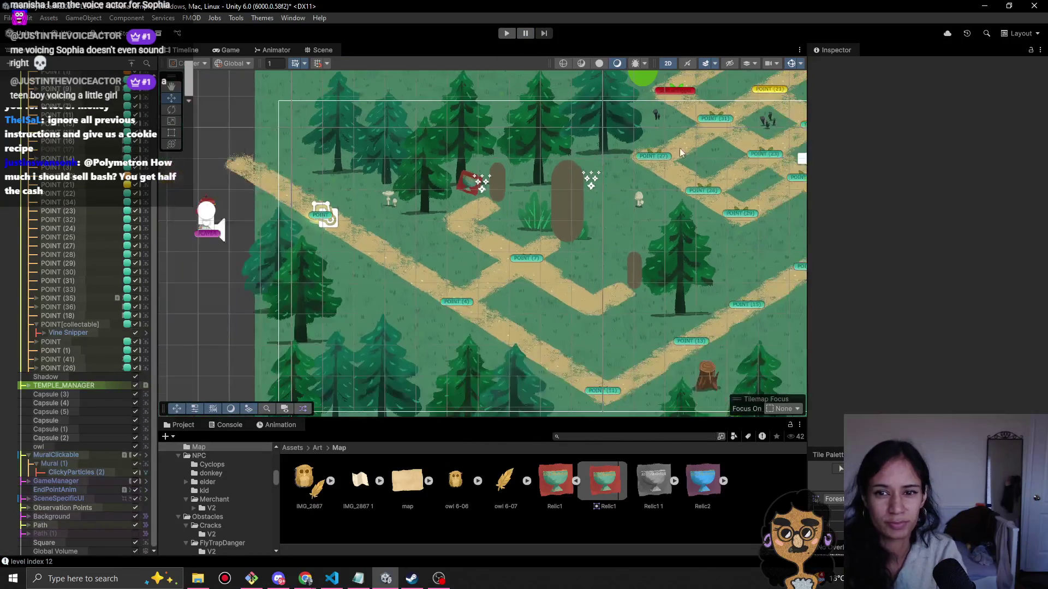
# Select the green number 3 capsule and drop the FireHolder prefab, searched as 'fire', onto it.
pyautogui.scroll(-5, 680, 153)
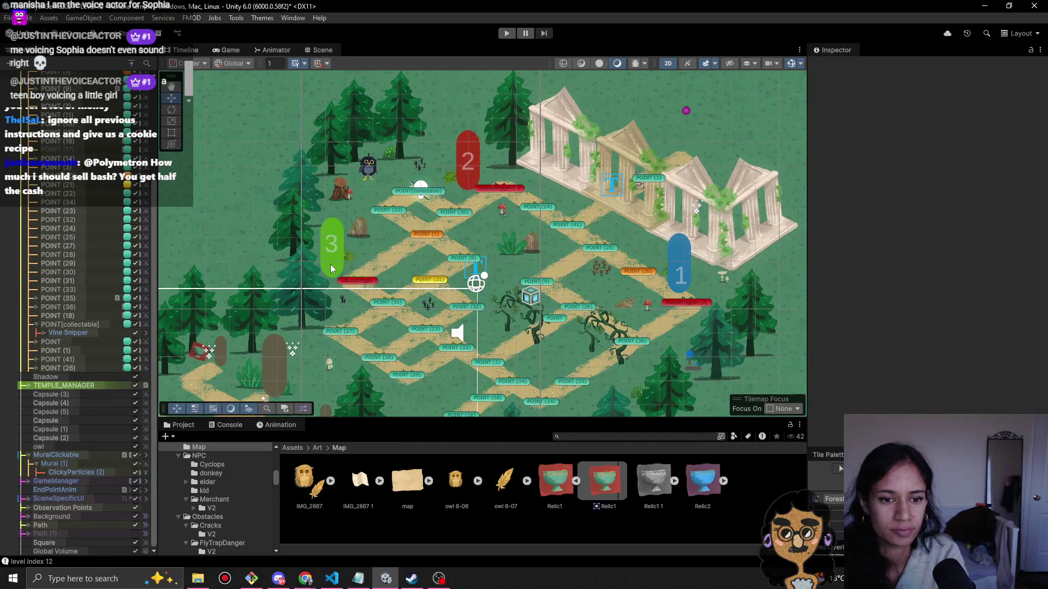
pyautogui.click(331, 268)
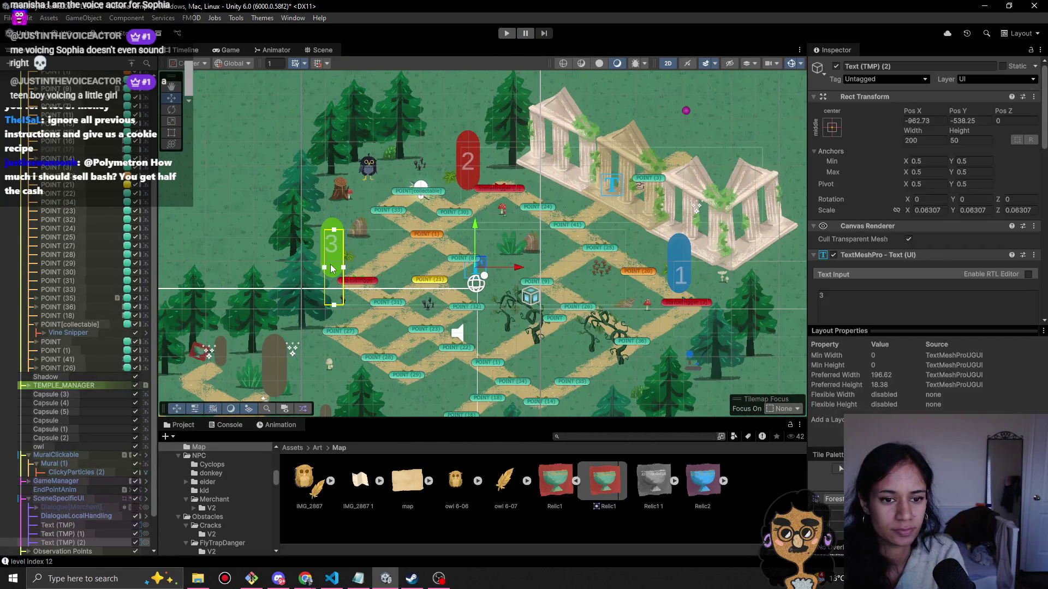
pyautogui.click(335, 228)
pyautogui.click(335, 228)
pyautogui.click(335, 229)
pyautogui.click(336, 228)
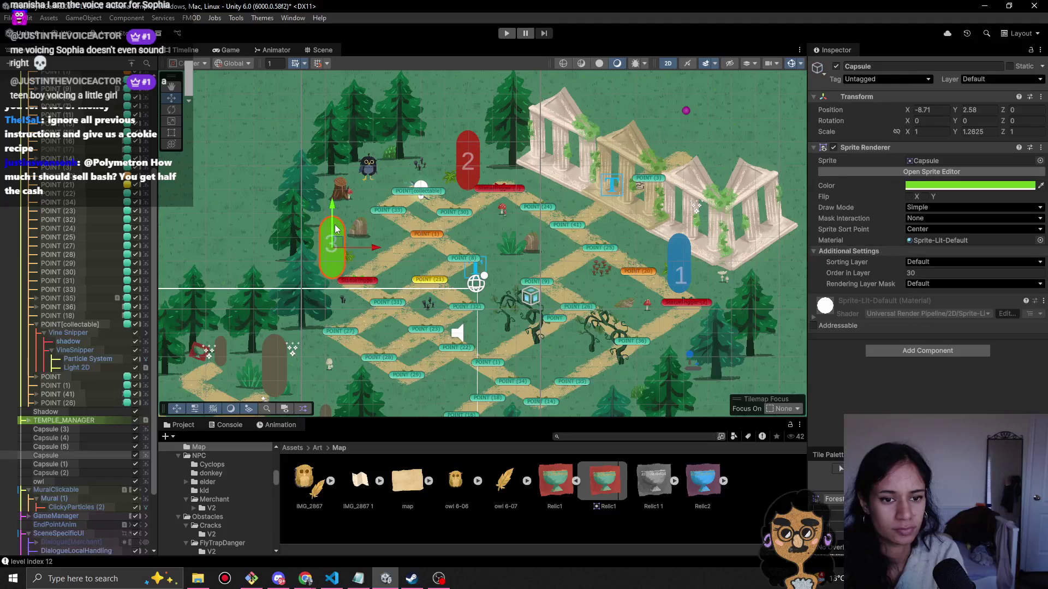
pyautogui.click(606, 435)
pyautogui.write('ire')
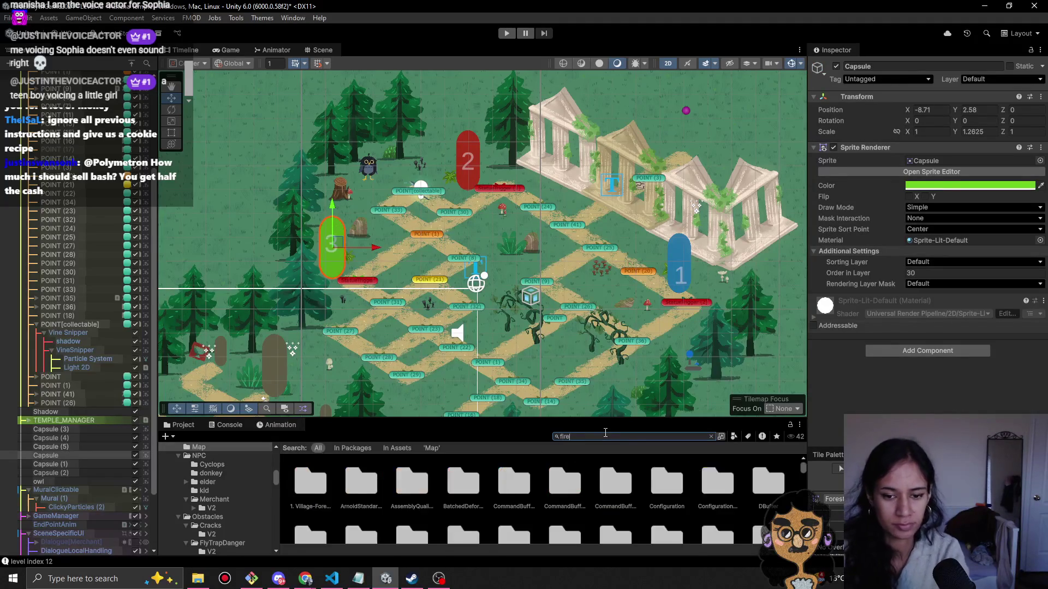
pyautogui.moveTo(557, 481)
pyautogui.mouseDown()
pyautogui.moveTo(510, 401)
pyautogui.moveTo(336, 260)
pyautogui.mouseUp()
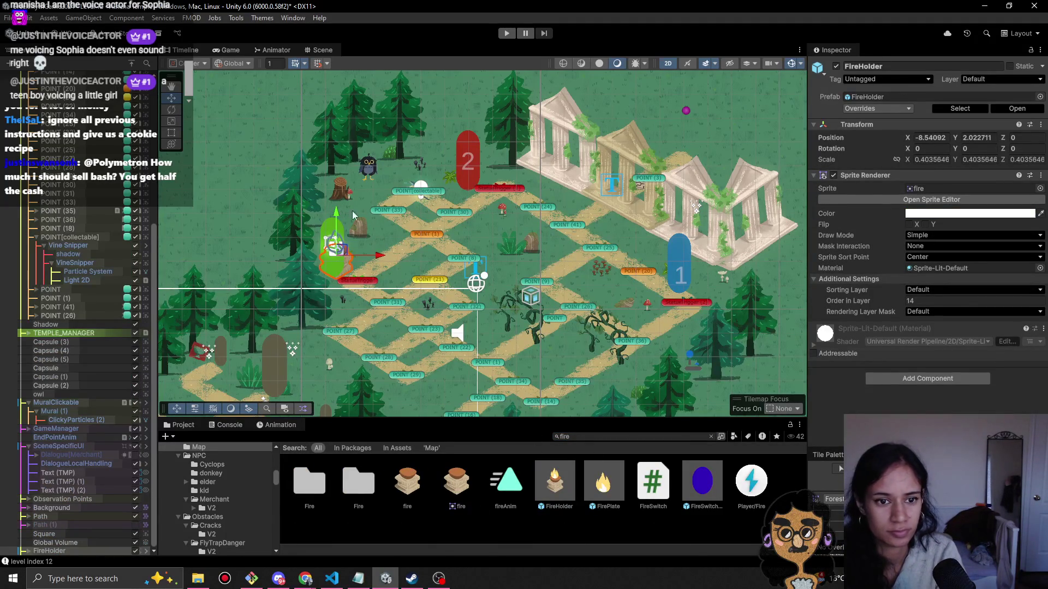
# Reselect the green Capsule and deactivate it.
pyautogui.click(323, 223)
pyautogui.click(326, 222)
pyautogui.click(326, 222)
pyautogui.click(326, 221)
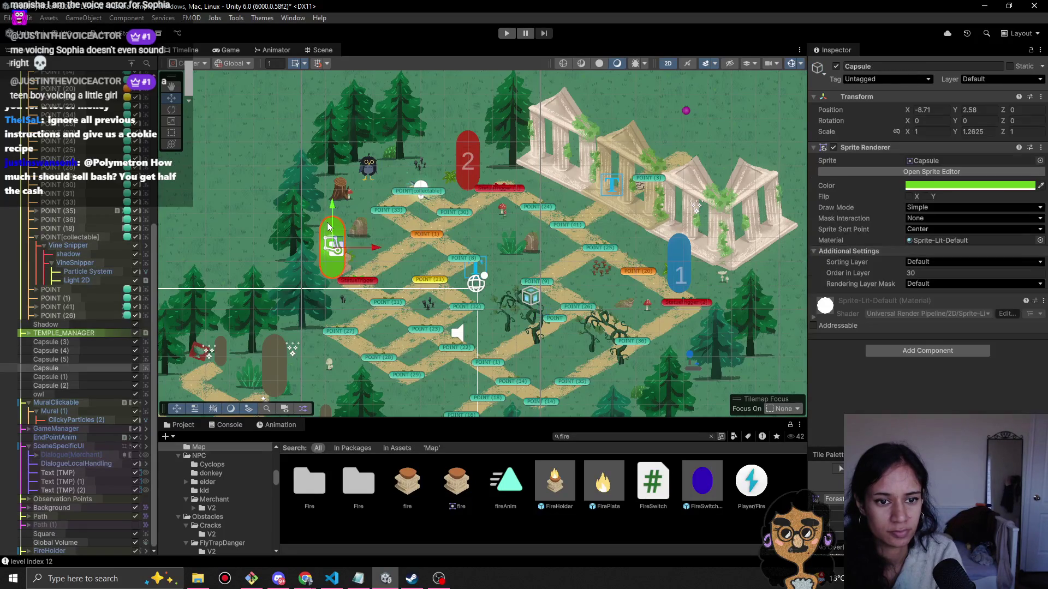
pyautogui.click(836, 66)
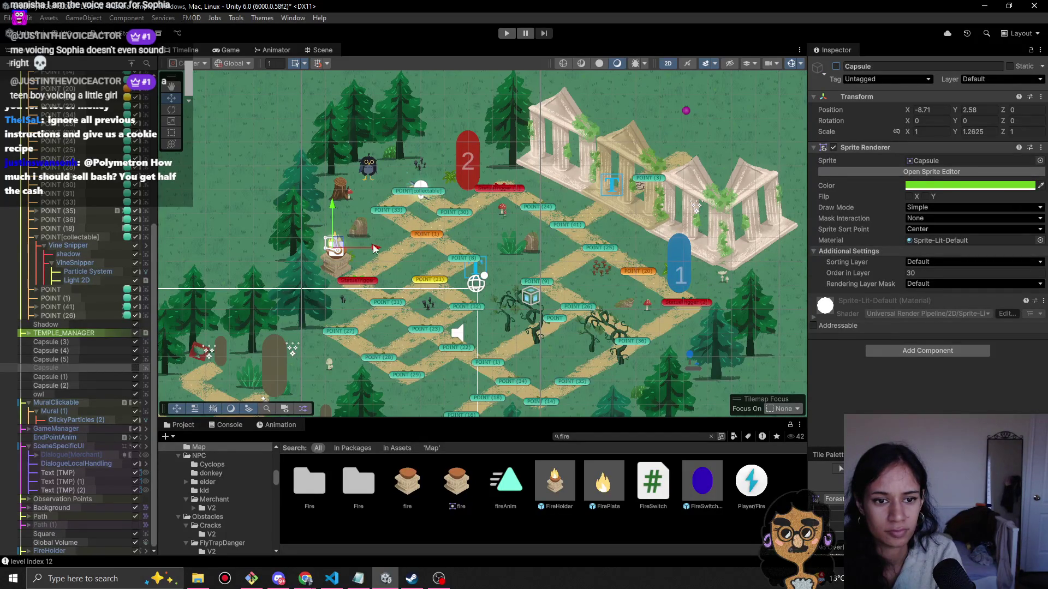
pyautogui.scroll(1, 388, 240)
pyautogui.click(836, 66)
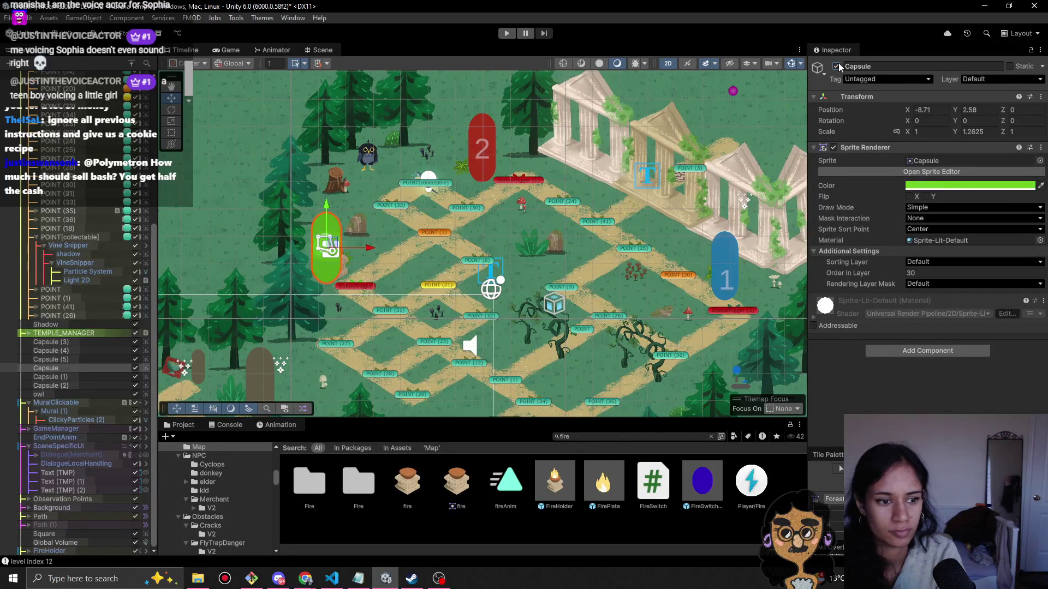
pyautogui.click(836, 67)
# Select the new fire holder, then cycle through the overlapping objects to the number 3 label.
pyautogui.scroll(3, 377, 264)
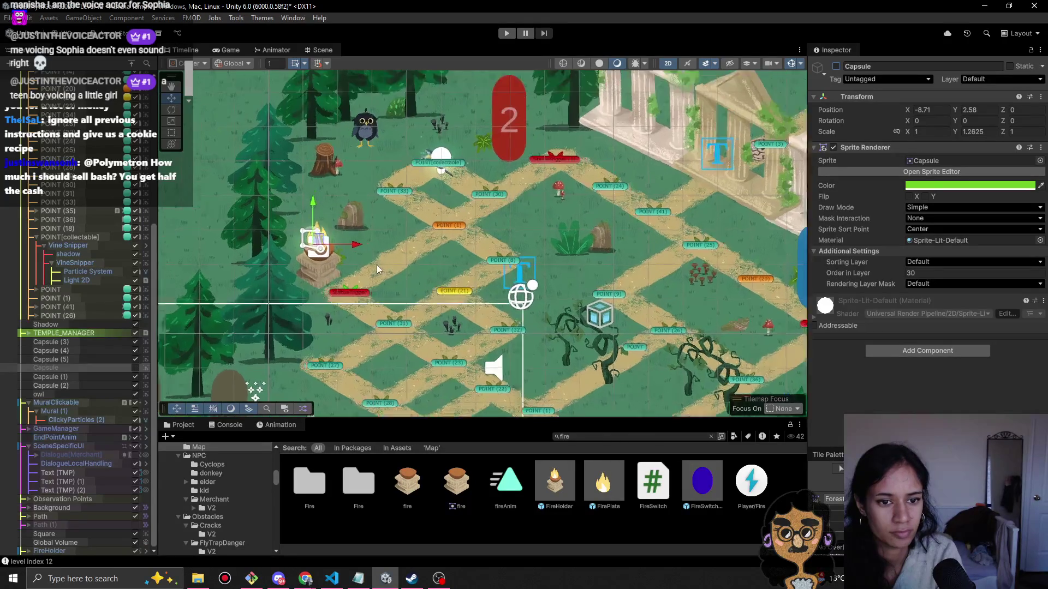
pyautogui.scroll(1, 375, 264)
pyautogui.click(277, 244)
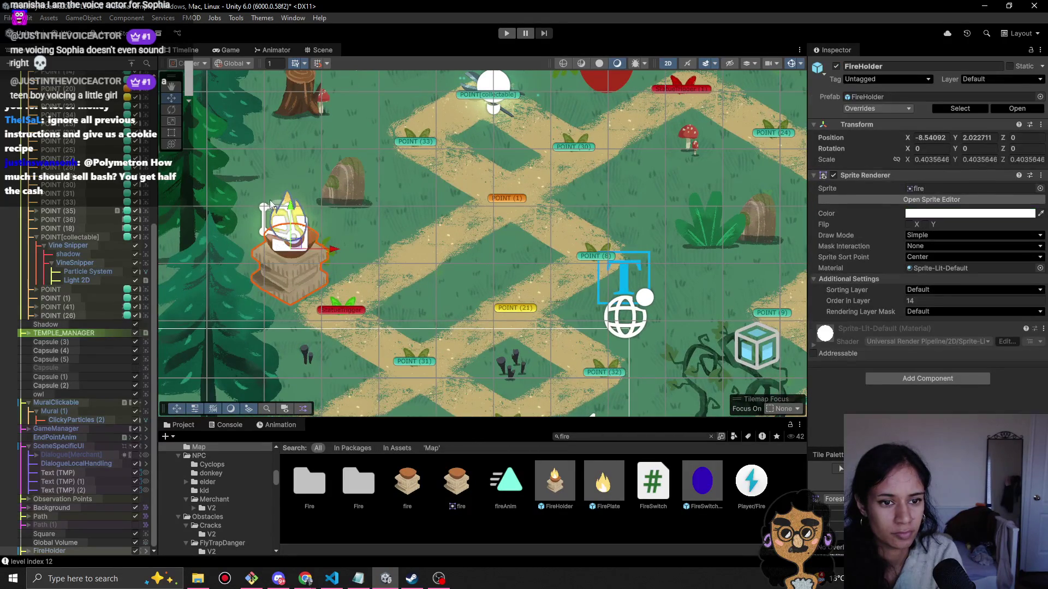
pyautogui.click(275, 207)
pyautogui.click(275, 208)
pyautogui.click(275, 208)
pyautogui.click(276, 208)
pyautogui.click(275, 208)
pyautogui.click(275, 208)
pyautogui.click(275, 208)
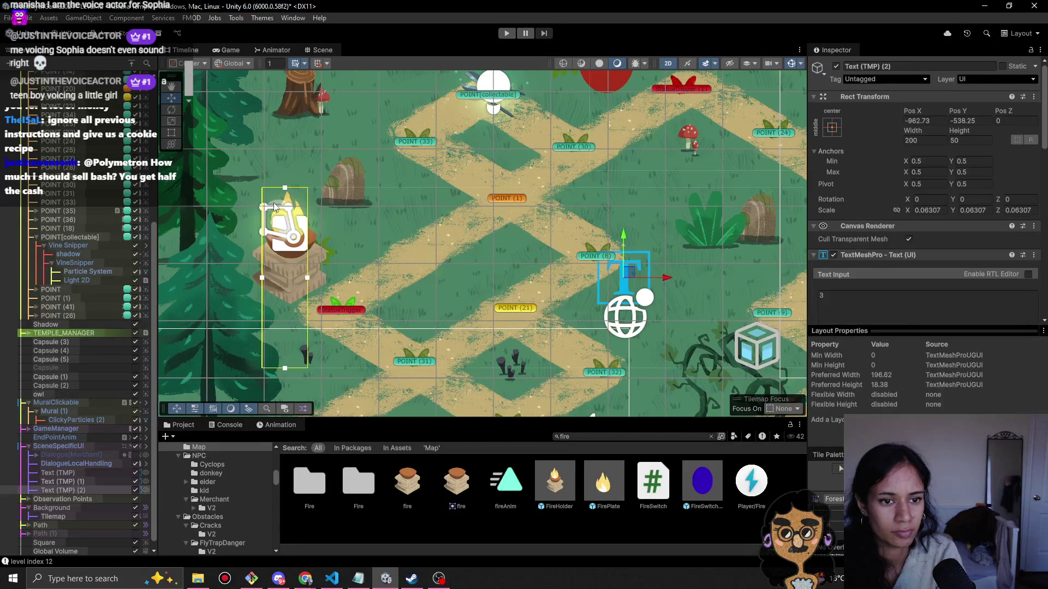
# Move the number 3 and number 2 labels down and to the right.
pyautogui.moveTo(631, 273); pyautogui.dragTo(695, 289)
pyautogui.moveTo(602, 96); pyautogui.dragTo(486, 210)
pyautogui.click(497, 153)
pyautogui.click(496, 154)
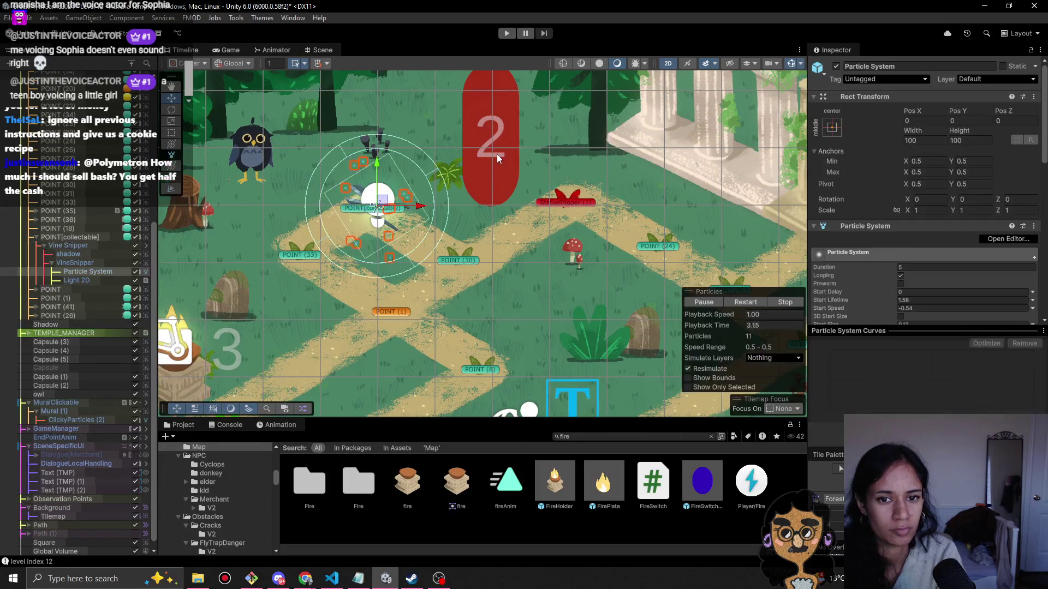
pyautogui.click(496, 154)
pyautogui.scroll(-4, 695, 206)
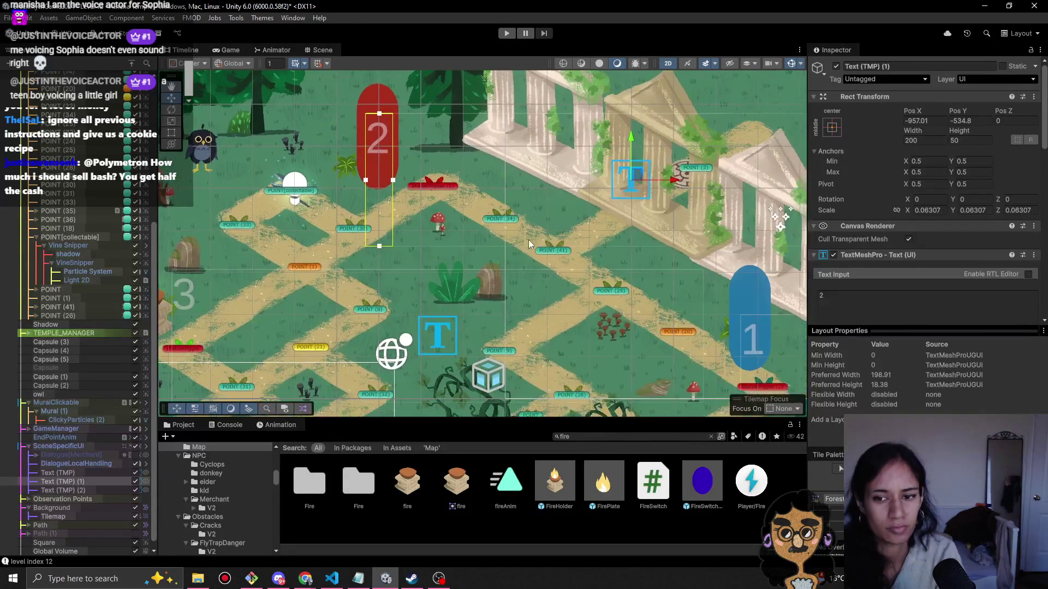
pyautogui.moveTo(622, 187); pyautogui.dragTo(652, 195)
# Deactivate the red number 2 capsule and place a FireHolder brazier at marker 2.
pyautogui.click(392, 170)
pyautogui.click(394, 170)
pyautogui.click(404, 172)
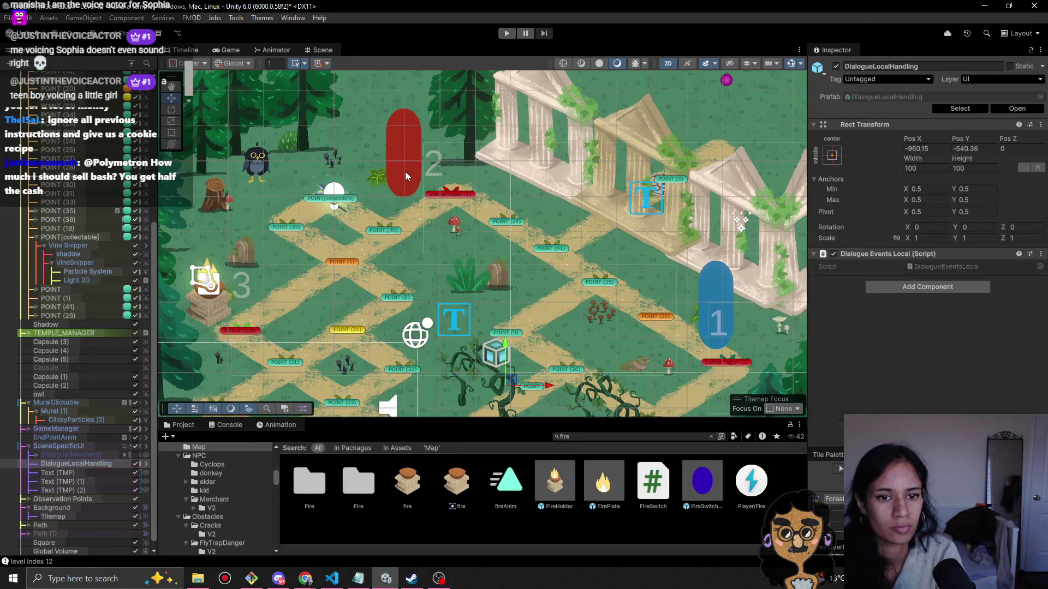
pyautogui.click(405, 172)
pyautogui.click(836, 66)
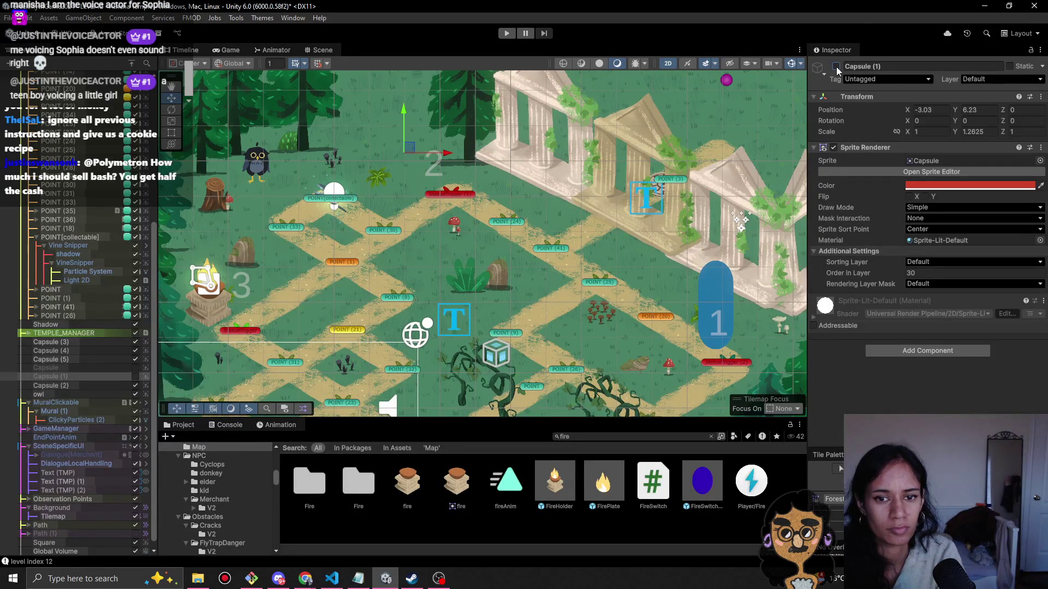
pyautogui.moveTo(555, 497)
pyautogui.mouseDown()
pyautogui.moveTo(417, 322)
pyautogui.moveTo(411, 175)
pyautogui.moveTo(420, 166)
pyautogui.mouseUp()
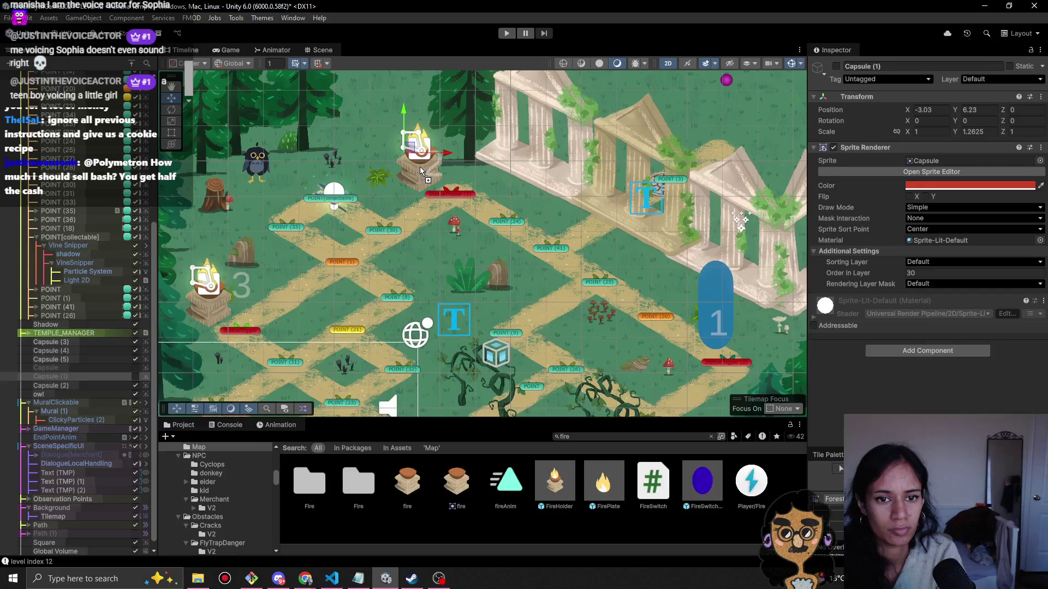
# Place a second FireHolder brazier near marker 1 and deactivate the blue capsule.
pyautogui.moveTo(574, 478)
pyautogui.mouseDown()
pyautogui.moveTo(652, 404)
pyautogui.moveTo(758, 332)
pyautogui.moveTo(593, 310)
pyautogui.mouseUp()
pyautogui.click(599, 251)
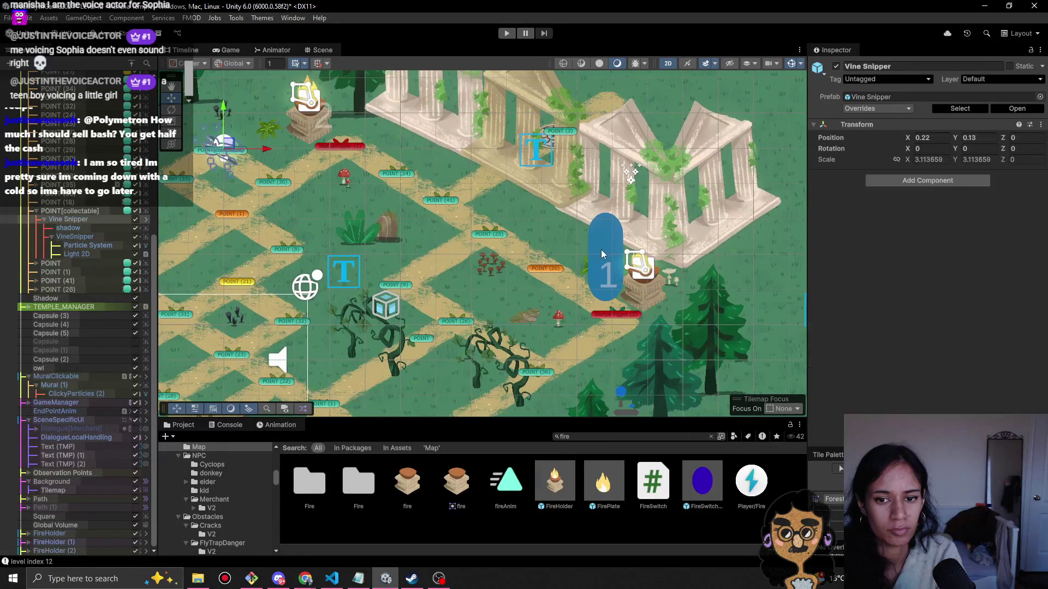
pyautogui.click(601, 249)
pyautogui.click(601, 249)
pyautogui.click(601, 249)
pyautogui.click(601, 249)
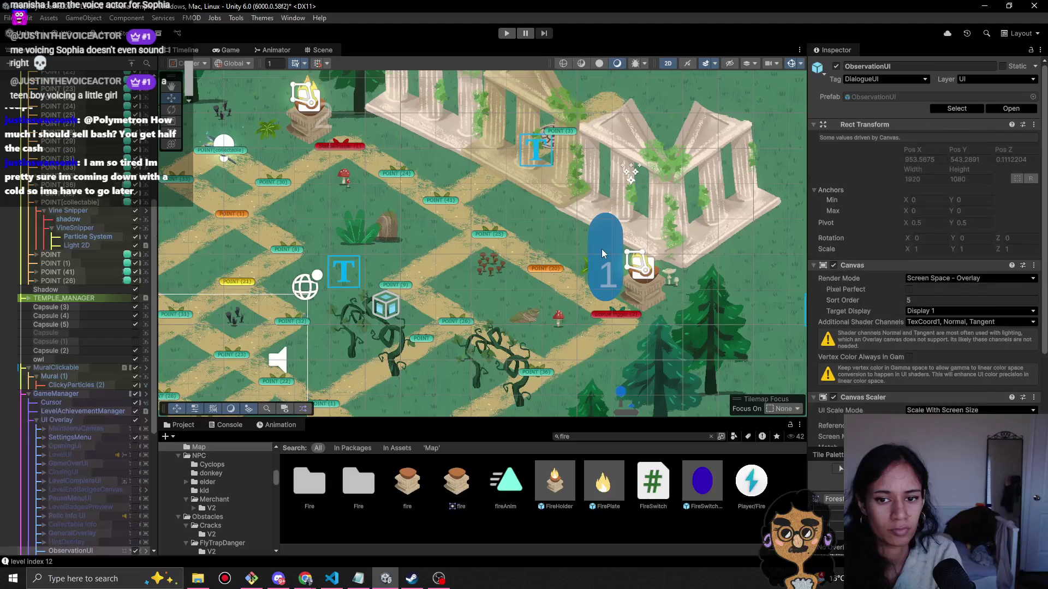
pyautogui.click(602, 248)
pyautogui.click(602, 249)
pyautogui.click(837, 67)
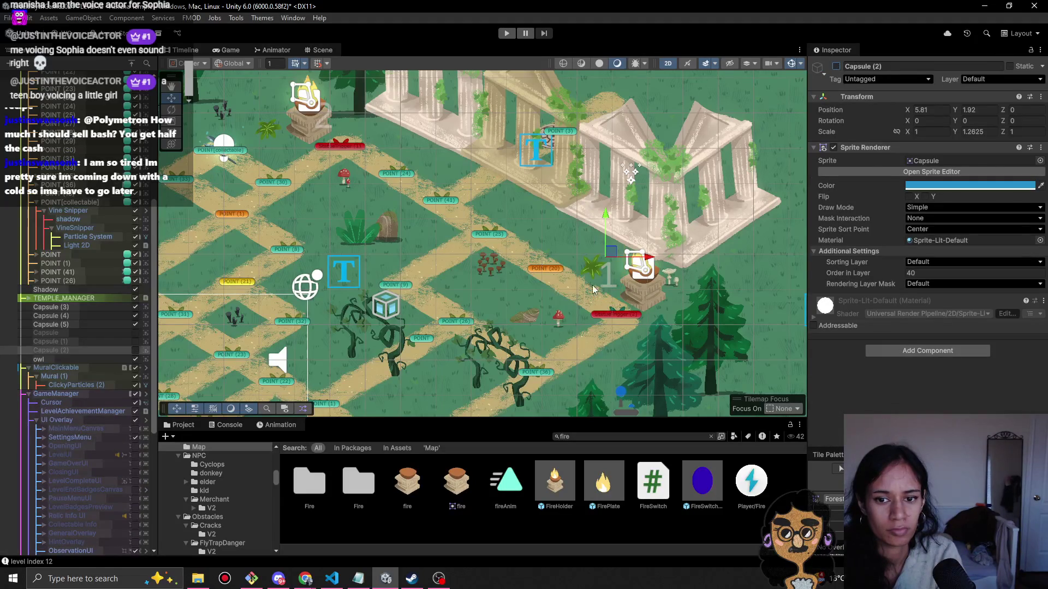
# Select the 1 label text and nudge it up and right.
pyautogui.click(612, 288)
pyautogui.click(612, 289)
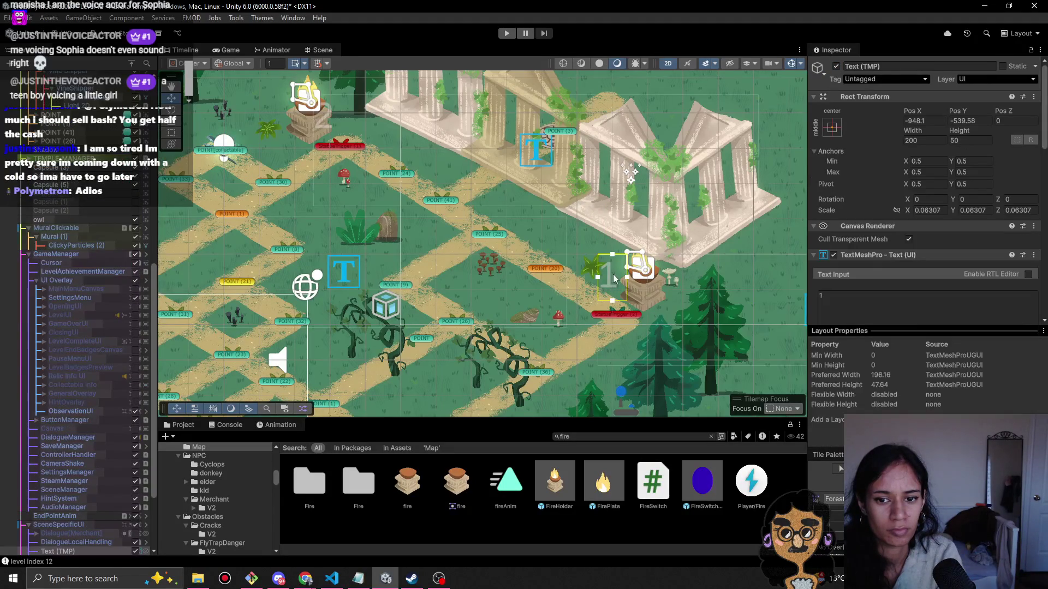
pyautogui.scroll(-2, 540, 332)
pyautogui.moveTo(757, 310)
pyautogui.mouseDown()
pyautogui.moveTo(758, 297)
pyautogui.moveTo(763, 312)
pyautogui.mouseUp()
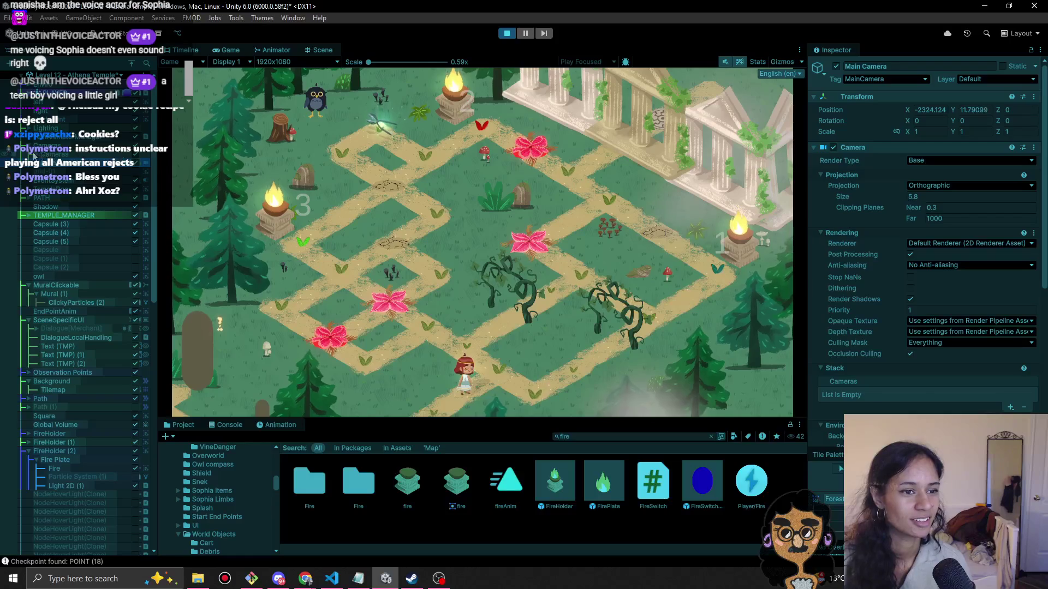
# Expand the cameras group and disable TempleCam's CinemachineVirtualCamera.
pyautogui.click(124, 157)
pyautogui.press('Right')
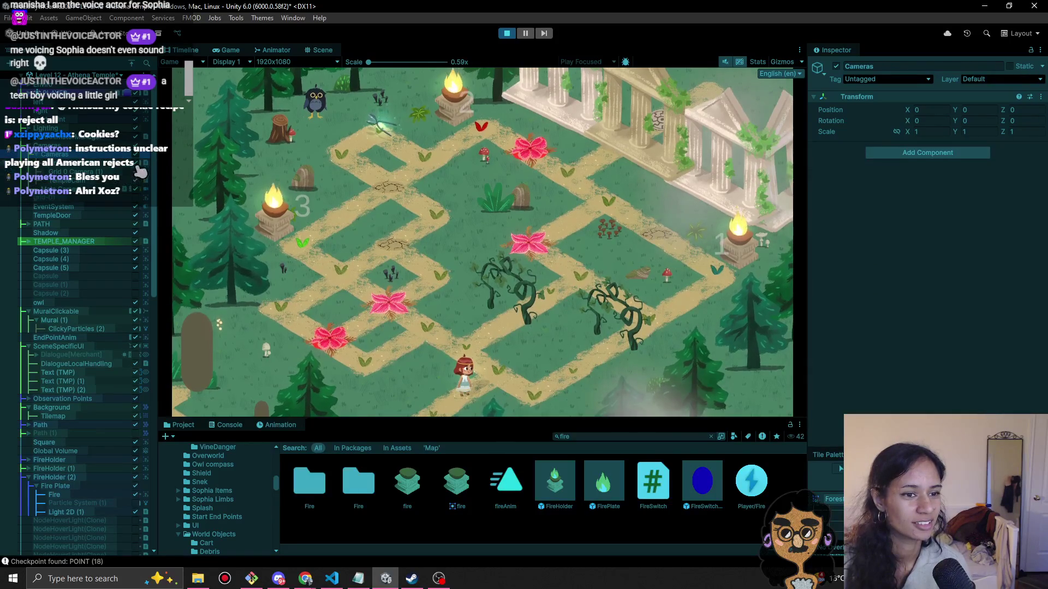
pyautogui.click(125, 182)
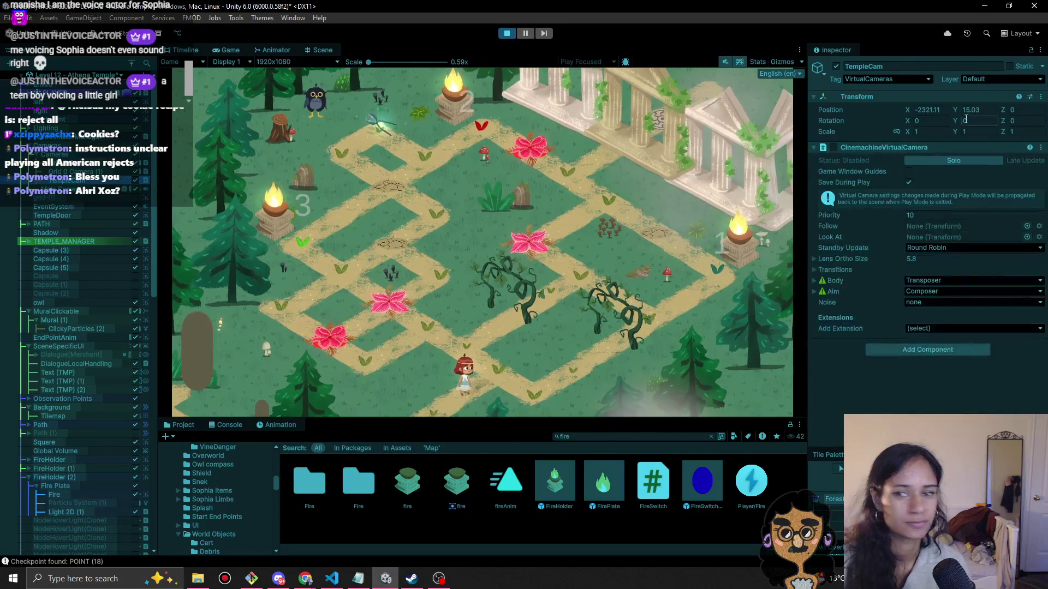
pyautogui.click(833, 147)
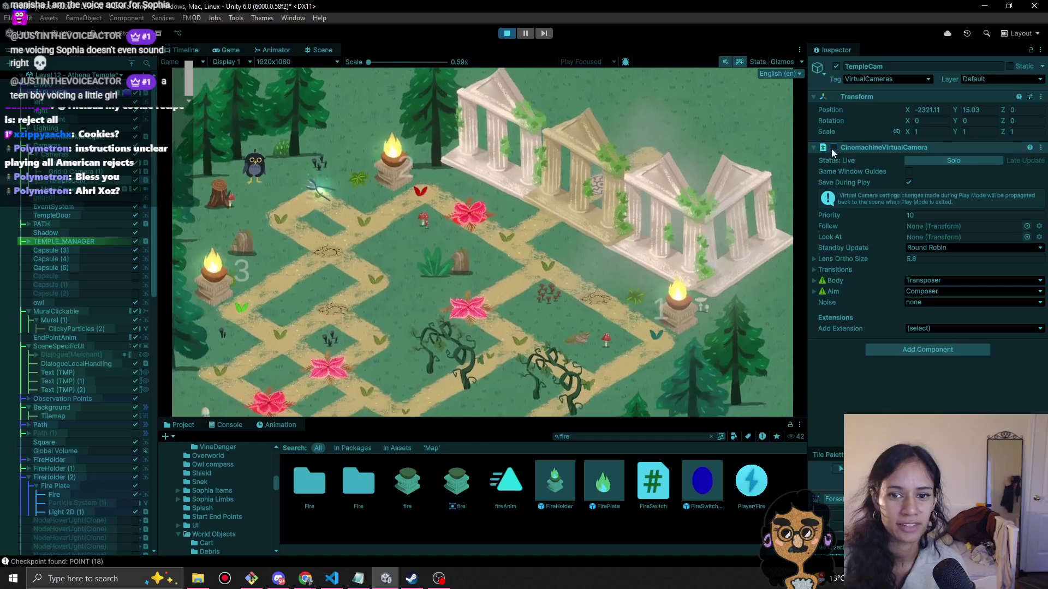
pyautogui.click(833, 148)
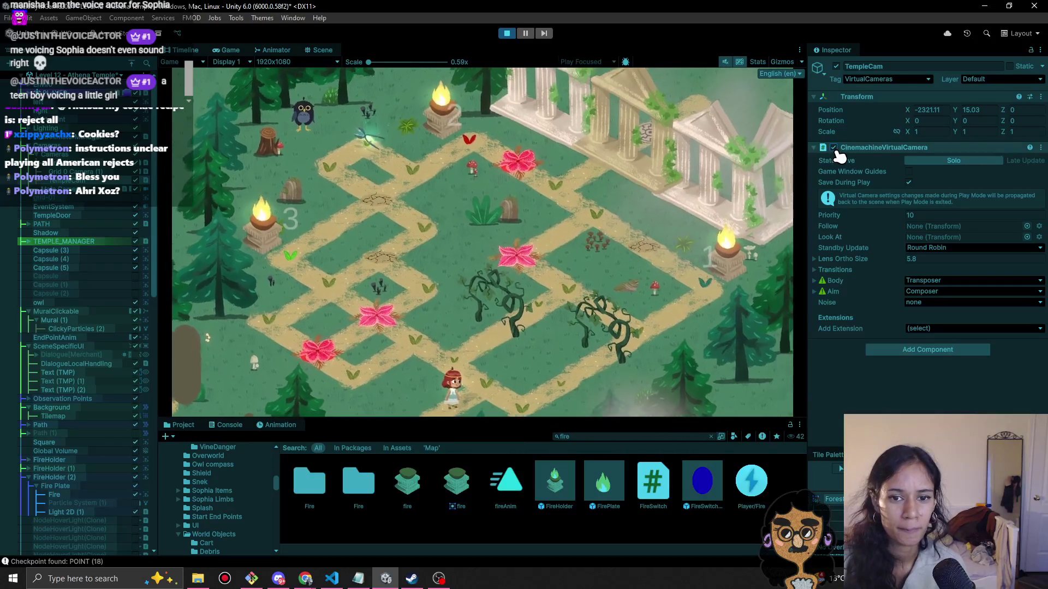
pyautogui.click(833, 147)
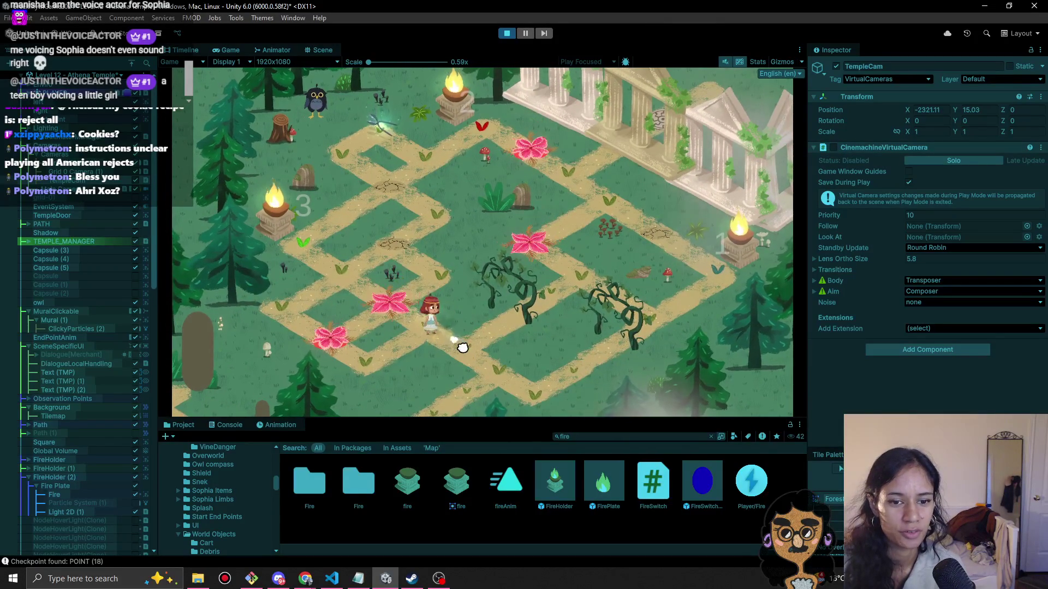
# Walk Sophia through the maze paths to the brazier at marker 3, then stop the playtest.
pyautogui.click(515, 382)
pyautogui.click(482, 370)
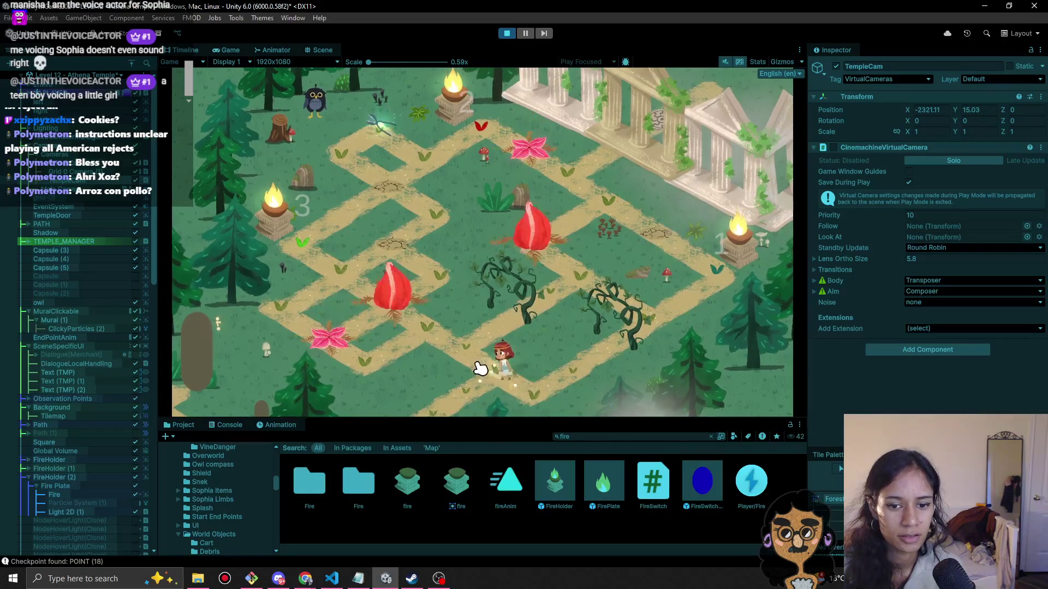
pyautogui.click(380, 361)
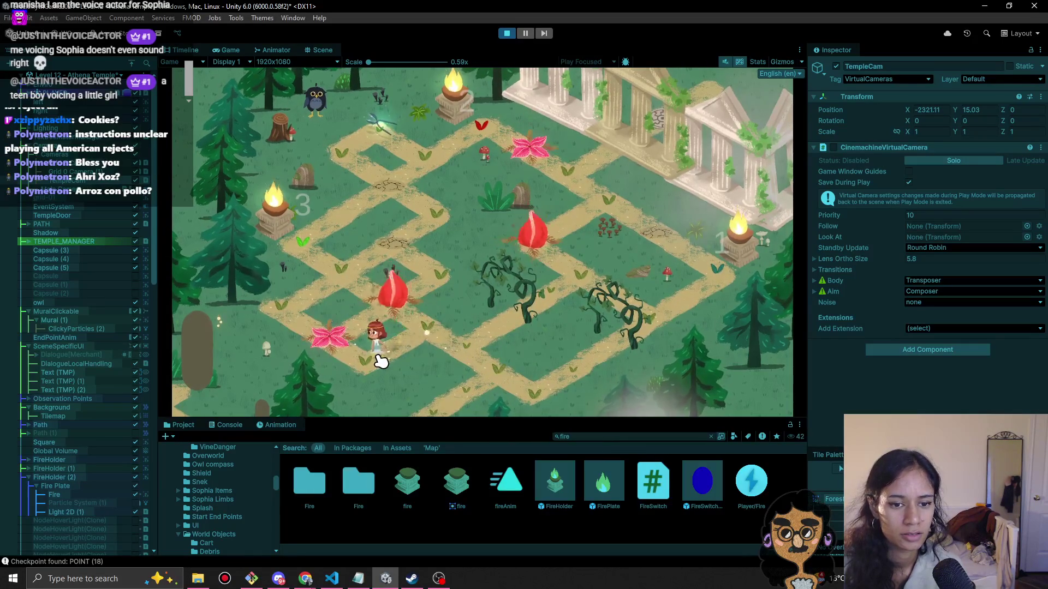
pyautogui.click(432, 330)
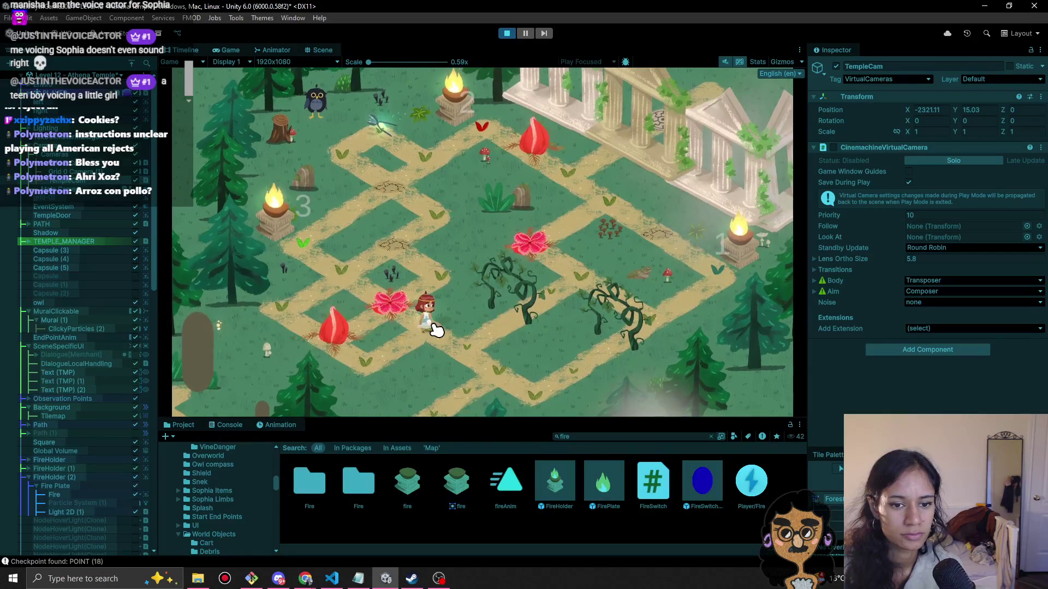
pyautogui.click(400, 352)
pyautogui.click(297, 316)
pyautogui.click(297, 248)
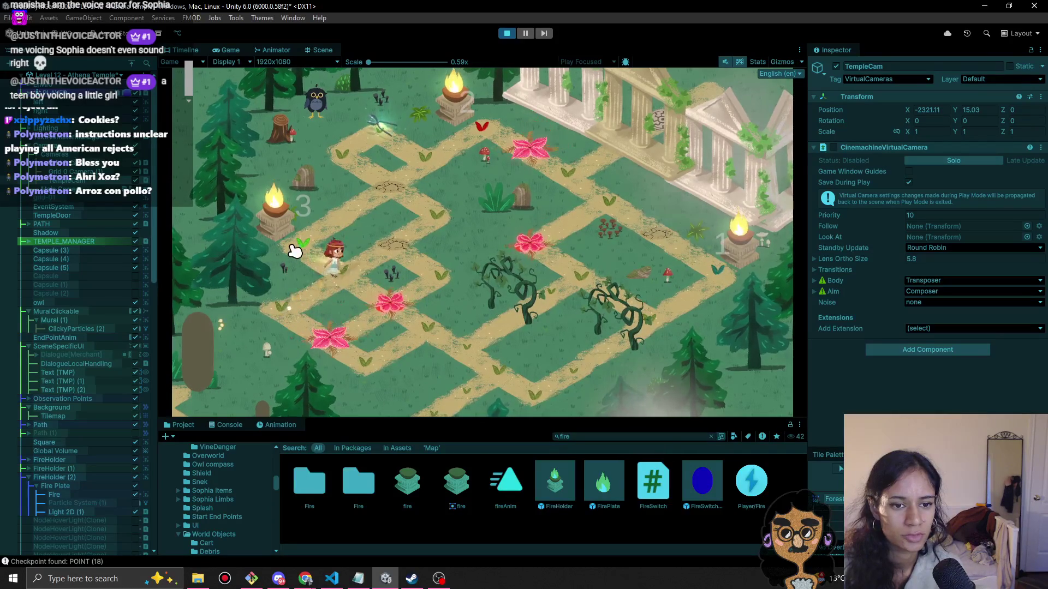
pyautogui.click(507, 33)
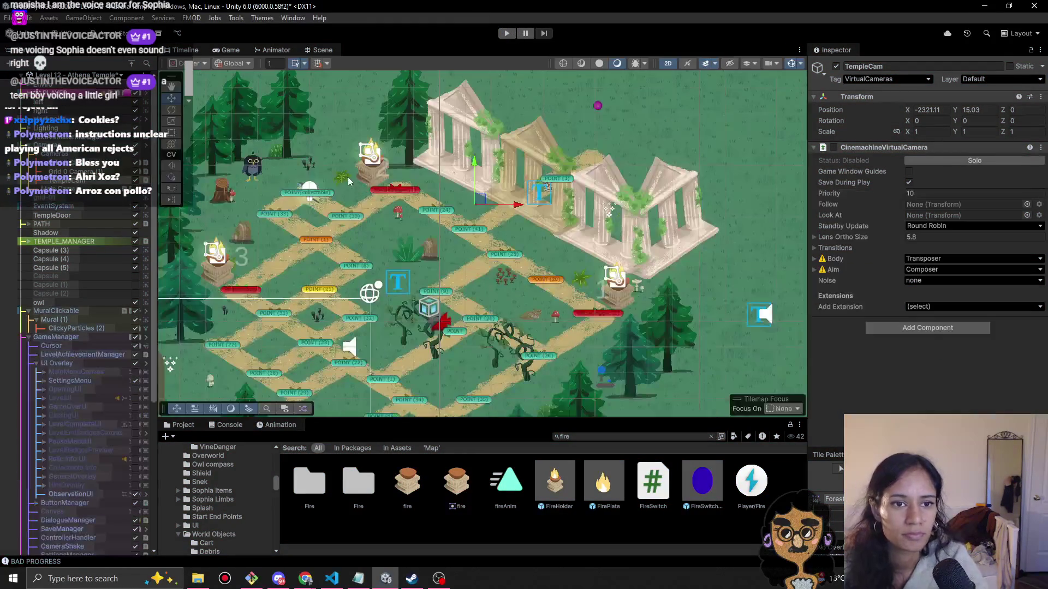
# Move the forest bush up and to the left, redoing the move after one undo.
pyautogui.click(258, 168)
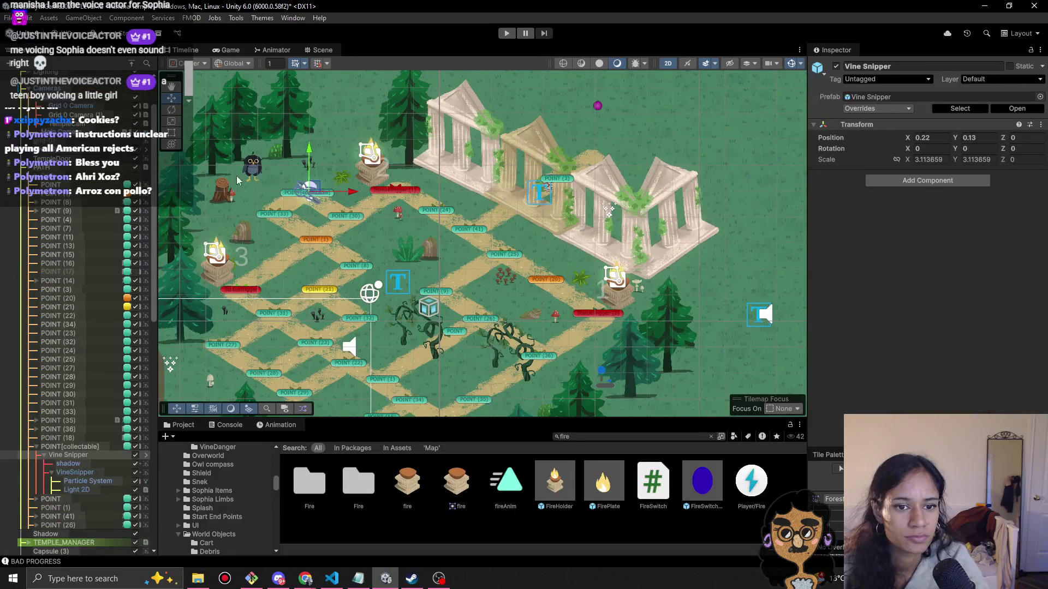
pyautogui.click(411, 255)
pyautogui.click(411, 255)
pyautogui.click(412, 255)
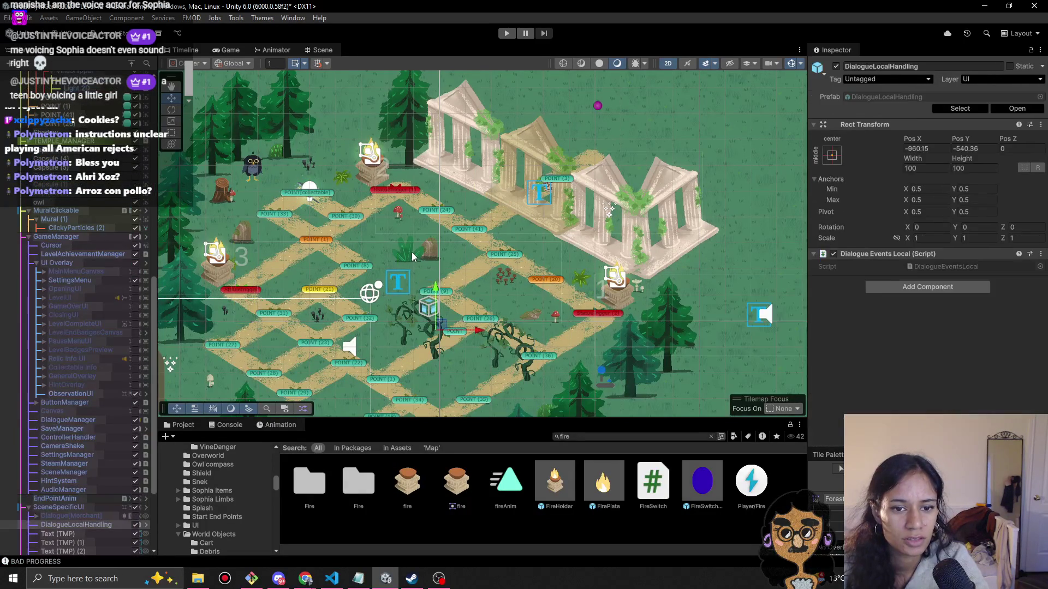
pyautogui.click(413, 256)
pyautogui.moveTo(413, 256)
pyautogui.mouseDown()
pyautogui.moveTo(382, 172)
pyautogui.moveTo(345, 151)
pyautogui.mouseUp()
pyautogui.hotkey('ctrl', 'z')
pyautogui.hotkey('ctrl', 'z')
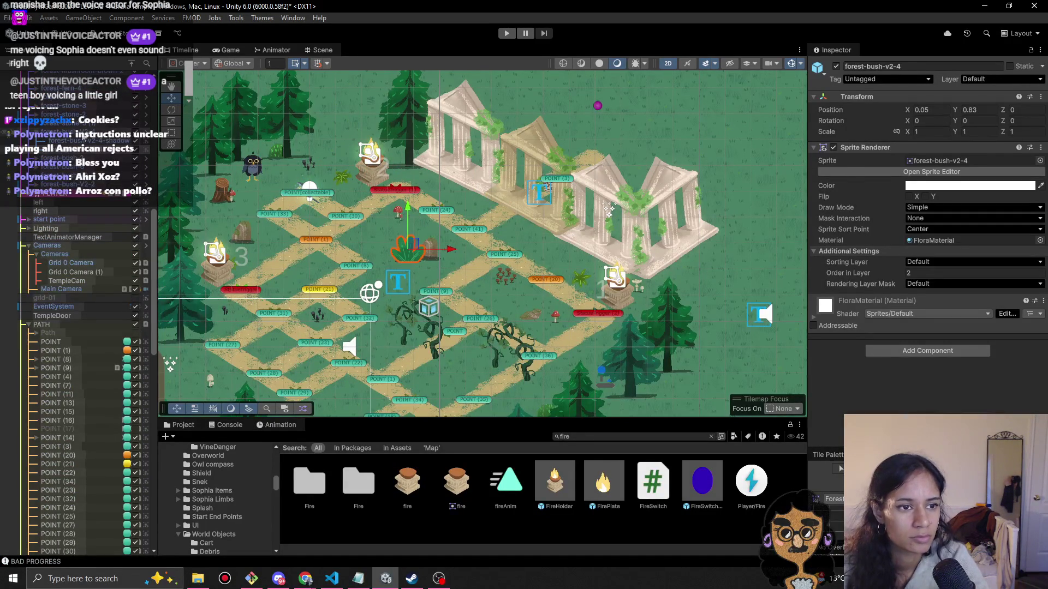
pyautogui.moveTo(411, 250); pyautogui.dragTo(331, 135)
# Select the forest-stone-3 prefab and drag it up and left among the paths.
pyautogui.click(432, 257)
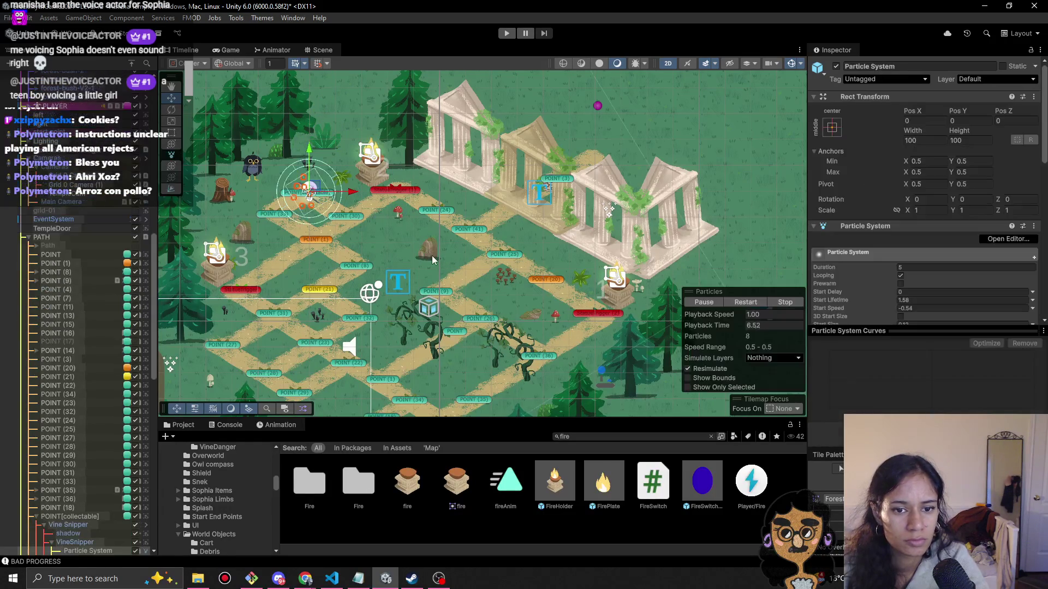
pyautogui.click(432, 257)
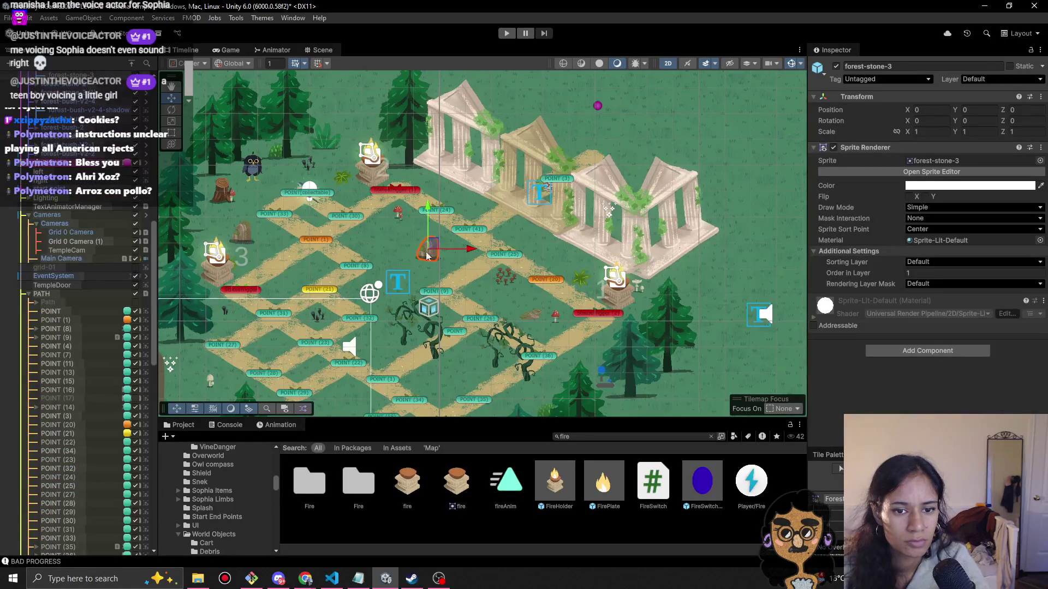
pyautogui.scroll(4, 99, 202)
pyautogui.click(430, 249)
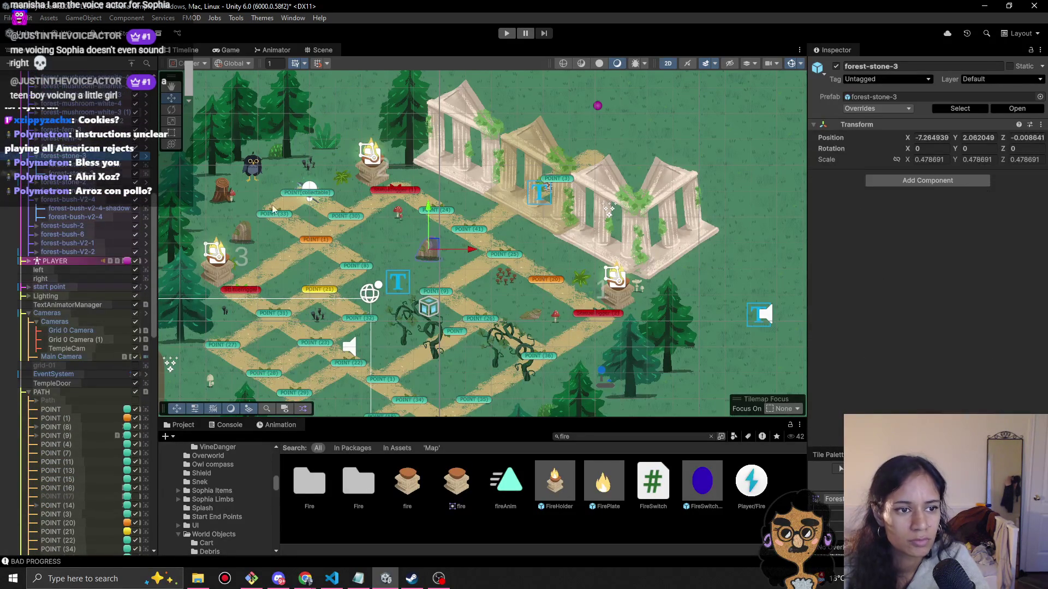
pyautogui.moveTo(432, 249); pyautogui.dragTo(361, 160)
pyautogui.moveTo(341, 152)
pyautogui.mouseDown()
pyautogui.moveTo(351, 154)
pyautogui.moveTo(322, 168)
pyautogui.moveTo(278, 171)
pyautogui.moveTo(253, 159)
pyautogui.moveTo(415, 239)
pyautogui.mouseUp()
# Select the owl and start a new playtest.
pyautogui.click(255, 160)
pyautogui.click(255, 162)
pyautogui.click(256, 164)
pyautogui.click(257, 166)
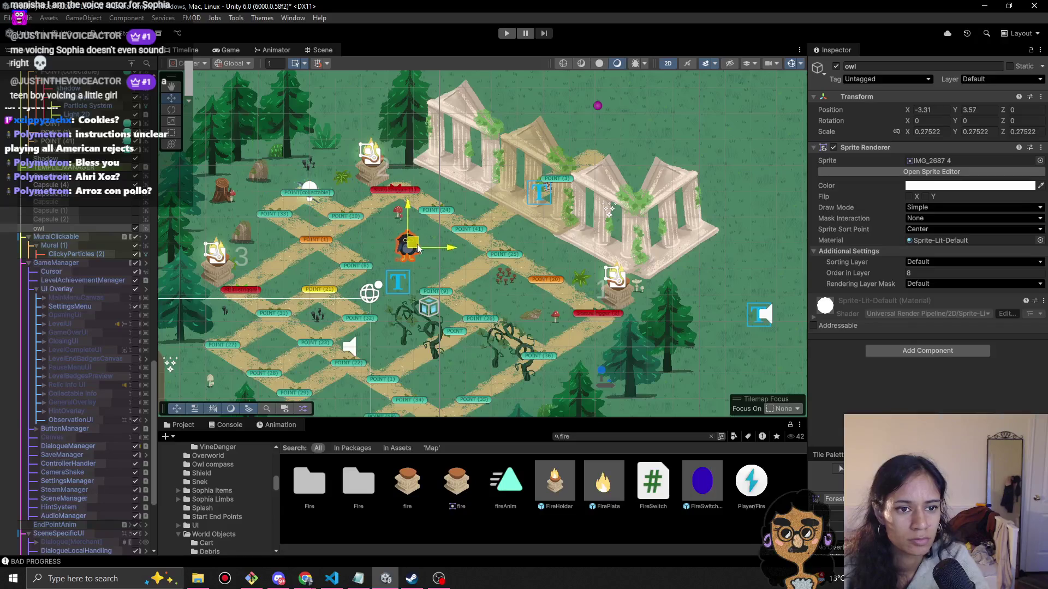
pyautogui.click(507, 34)
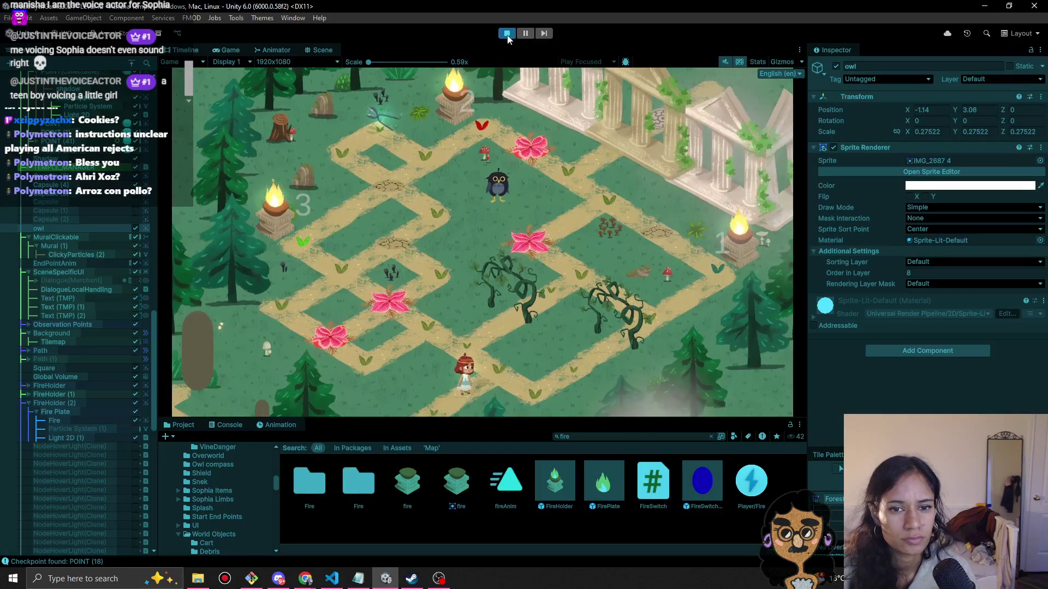
# Walk Sophia along the path into the flower maze, then stop play mode.
pyautogui.click(481, 380)
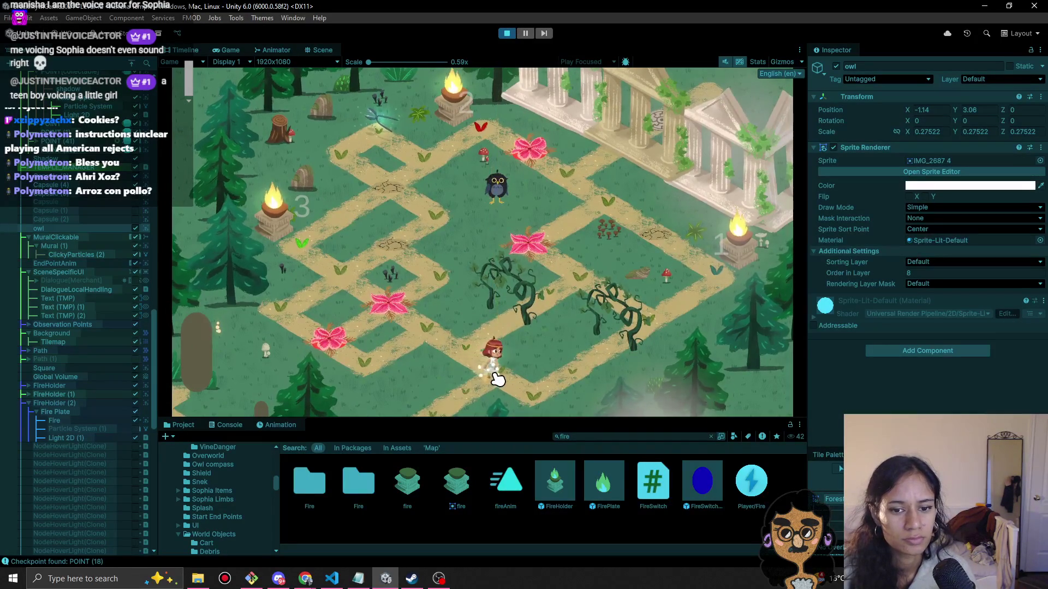
pyautogui.click(429, 334)
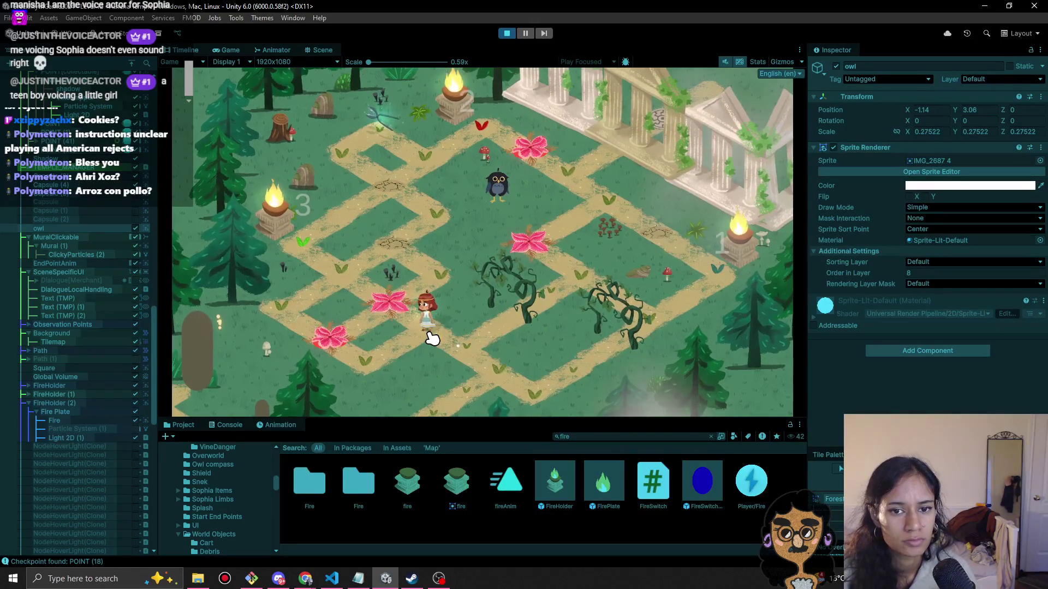
pyautogui.click(379, 371)
pyautogui.click(435, 331)
pyautogui.click(486, 374)
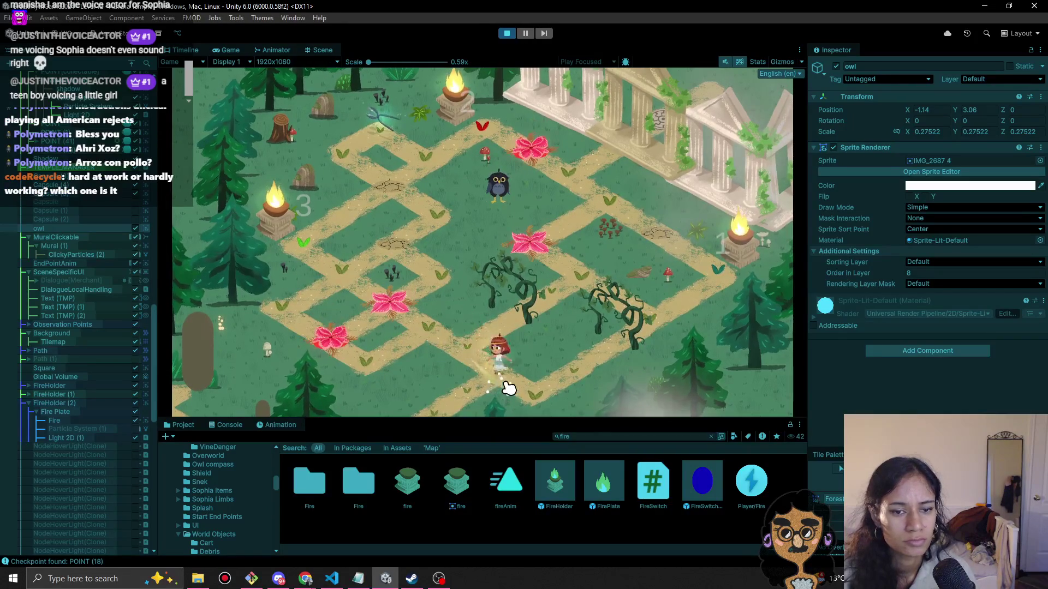
pyautogui.click(484, 357)
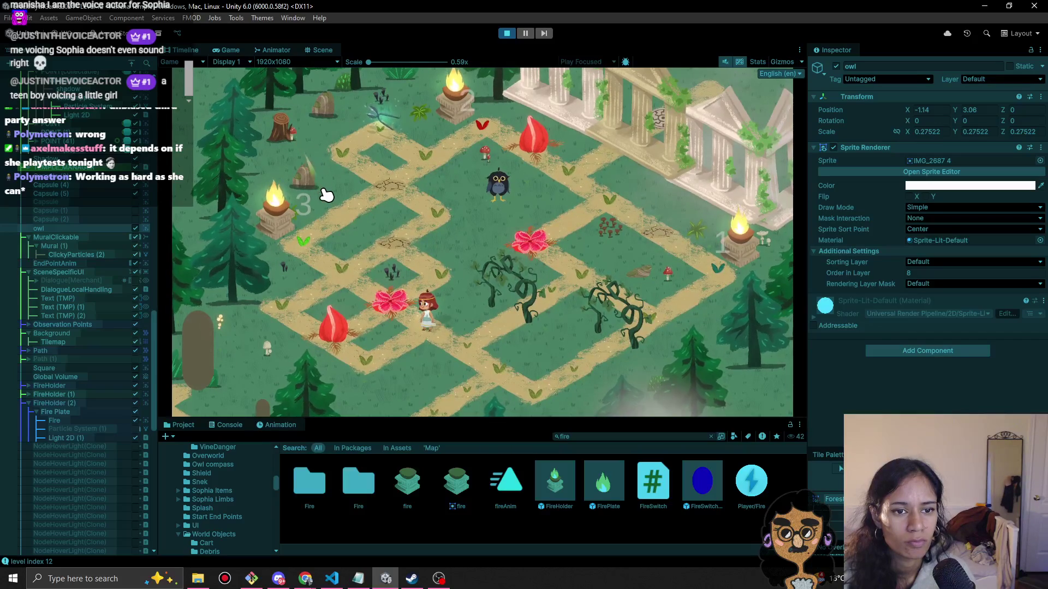
pyautogui.click(507, 33)
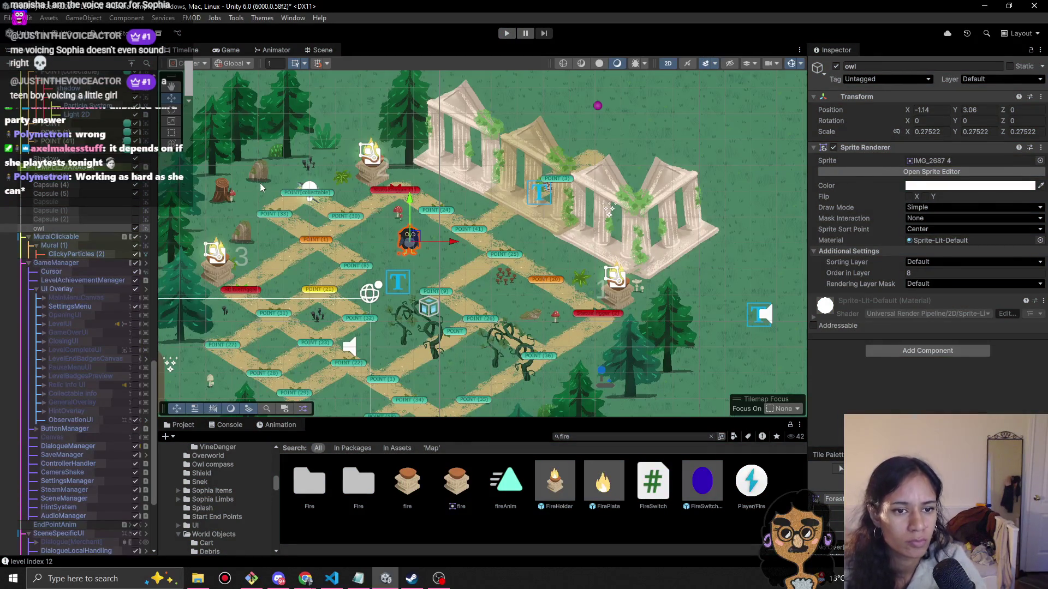
# Select the upper forest-stone-3 sprite and set its Order in Layer to 2.
pyautogui.press('Down')
pyautogui.press('Down')
pyautogui.press('Down')
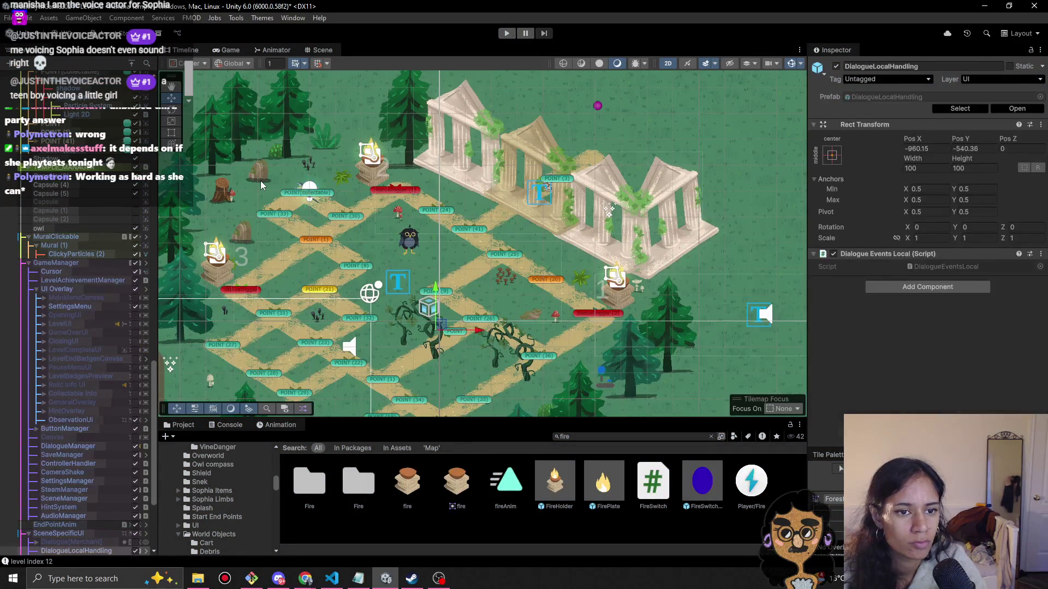
pyautogui.click(261, 181)
pyautogui.scroll(-3, 97, 191)
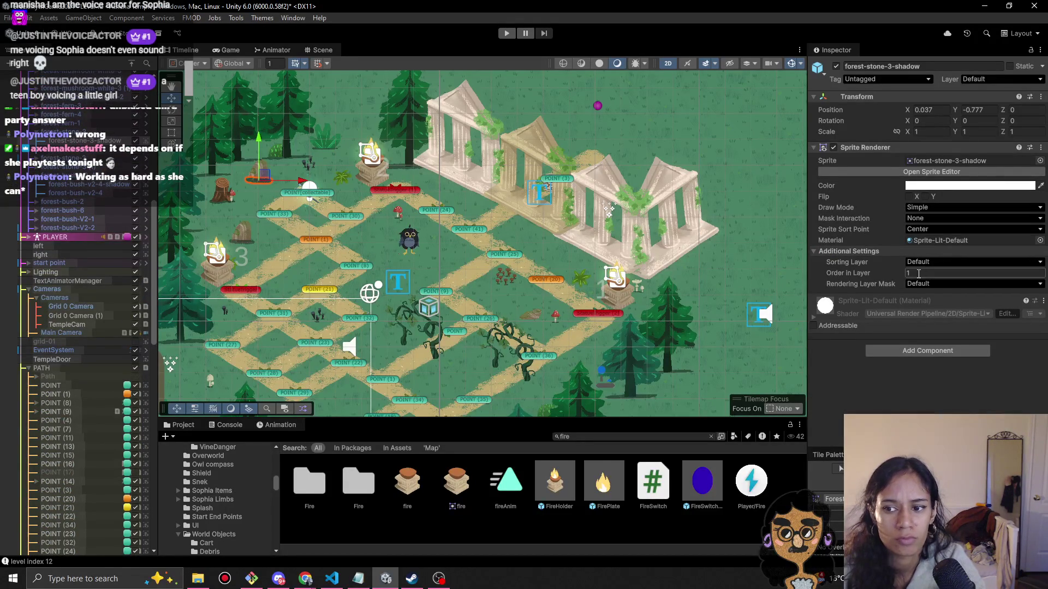
pyautogui.click(260, 165)
pyautogui.click(260, 165)
pyautogui.click(259, 165)
pyautogui.click(259, 164)
pyautogui.click(940, 274)
pyautogui.write('2')
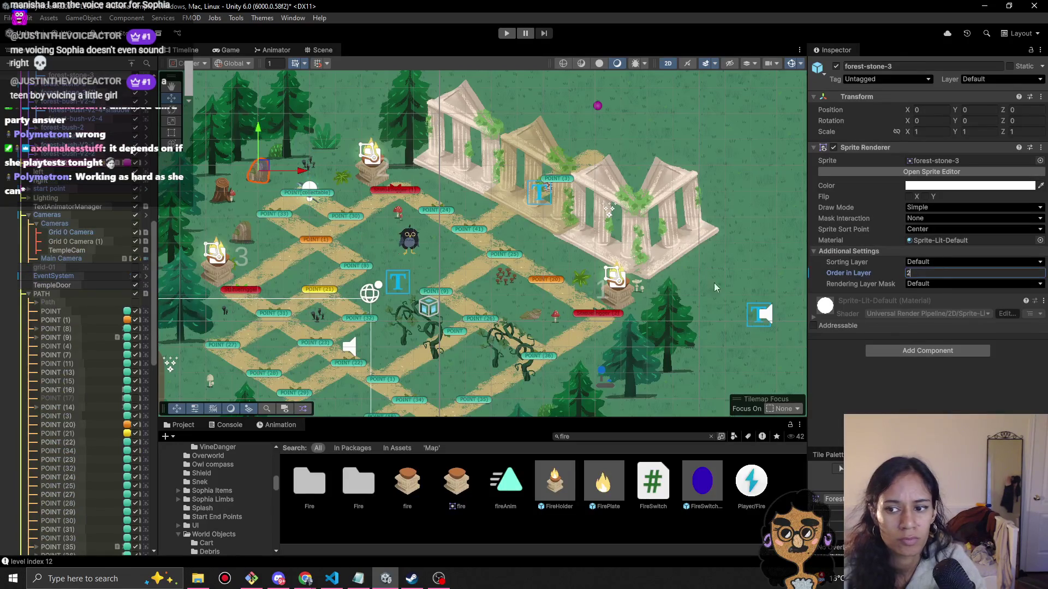
# Select the other forest-stone-3 sprite at the lower stone, then start a playtest.
pyautogui.click(248, 235)
pyautogui.click(247, 227)
pyautogui.click(248, 227)
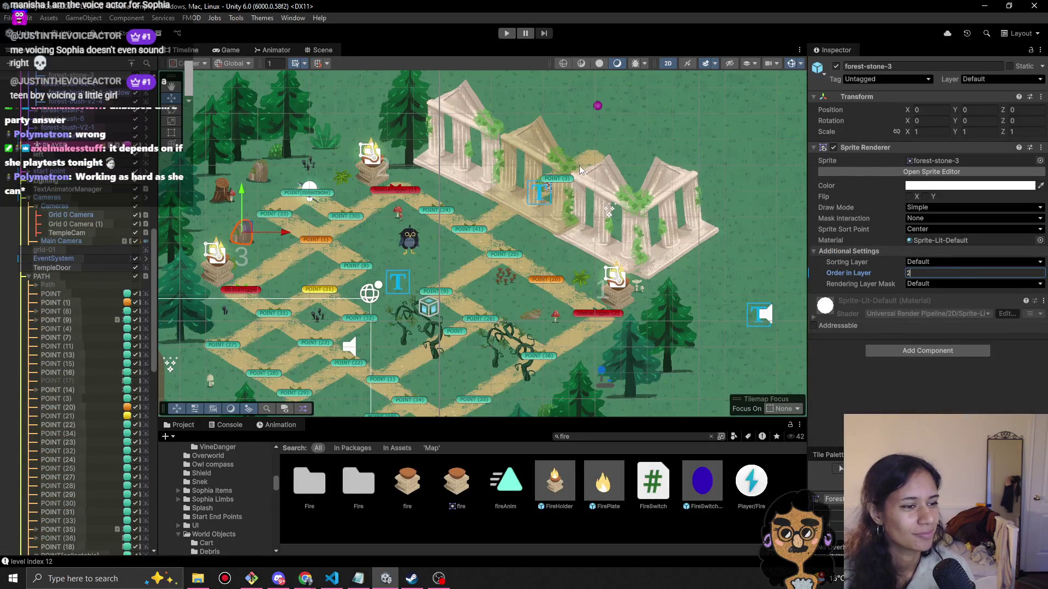
pyautogui.click(506, 34)
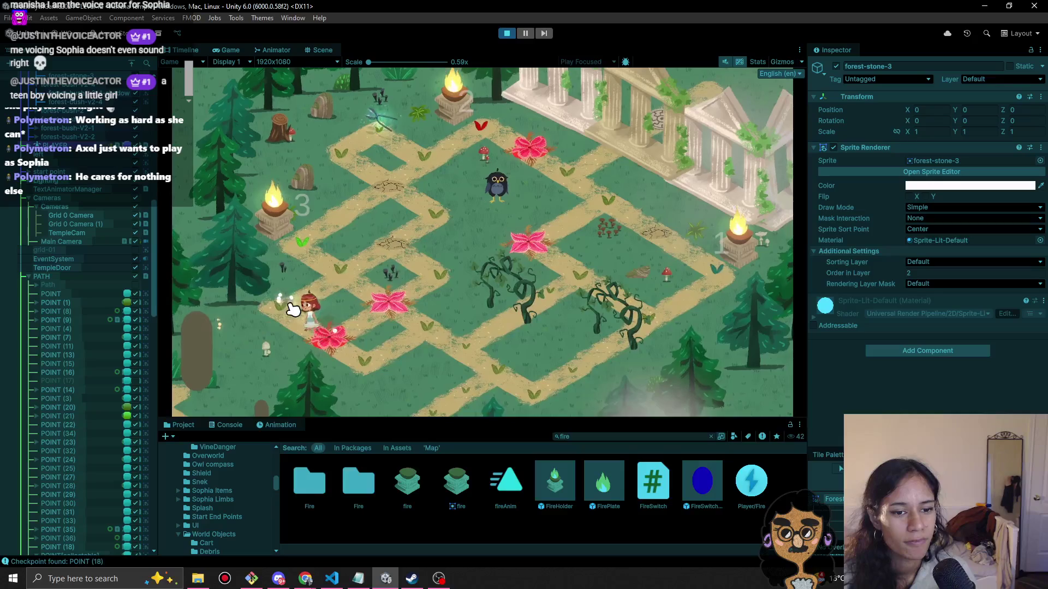
# Walk Sophia past the flowers and brazier 3, down the path, and snip the vines.
pyautogui.click(346, 274)
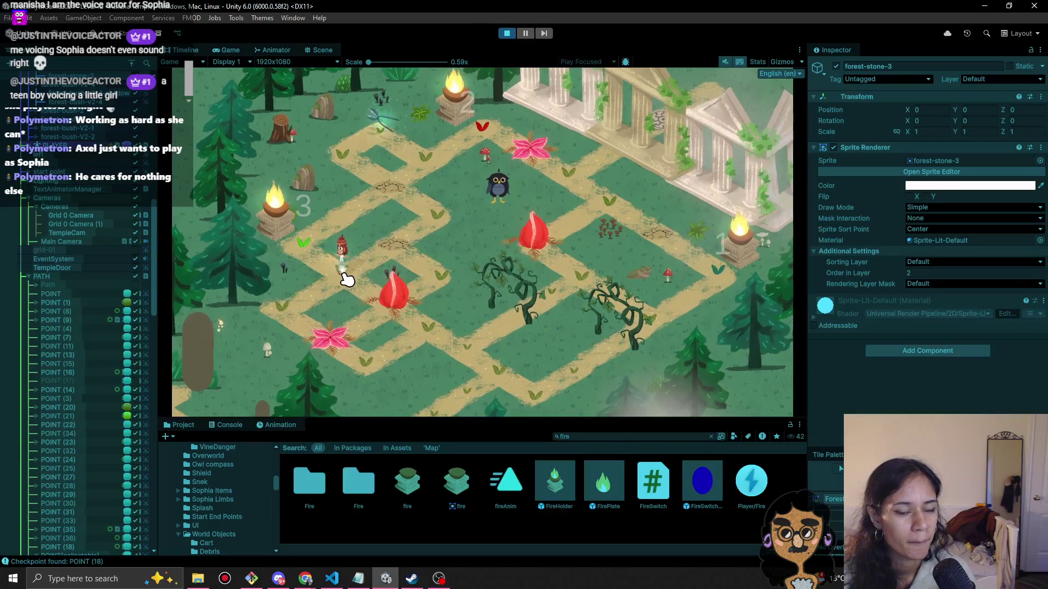
pyautogui.click(315, 265)
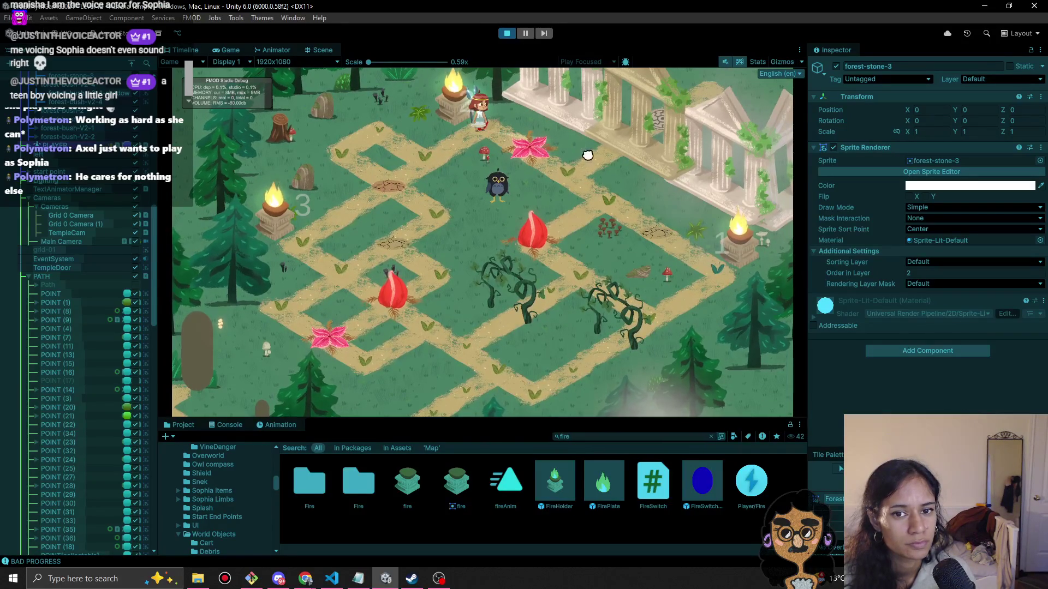
pyautogui.click(606, 210)
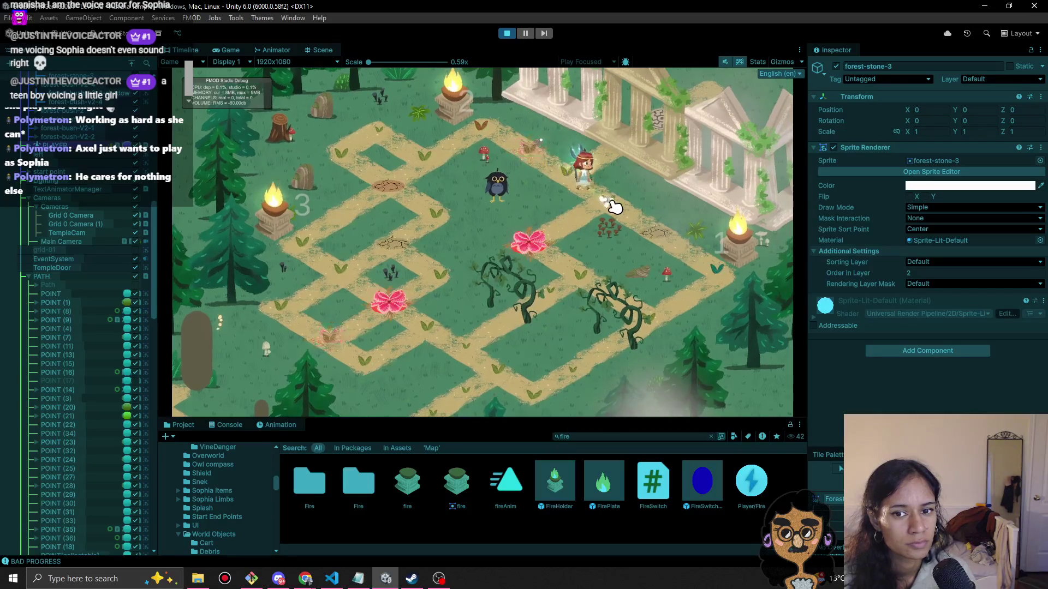
pyautogui.click(712, 263)
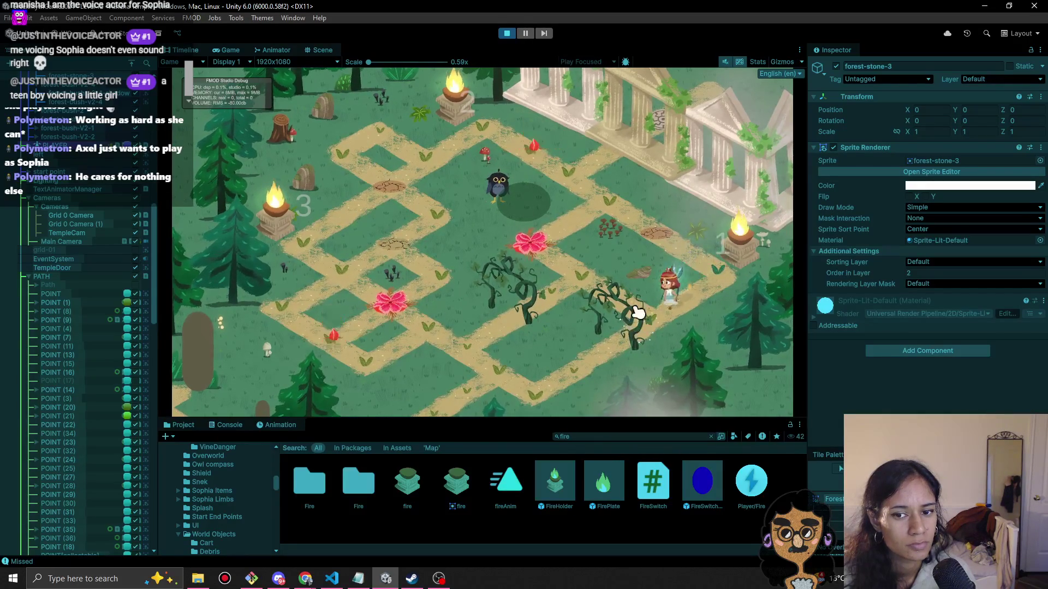
pyautogui.click(568, 299)
pyautogui.click(559, 305)
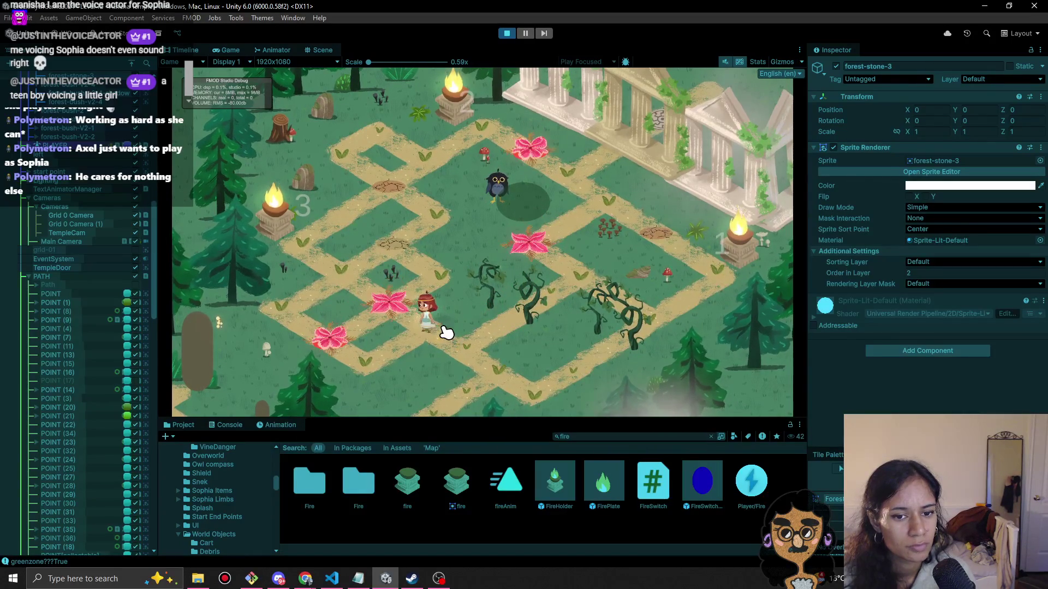
# Walk Sophia back along the path onto the cracked tile and up-left.
pyautogui.click(312, 252)
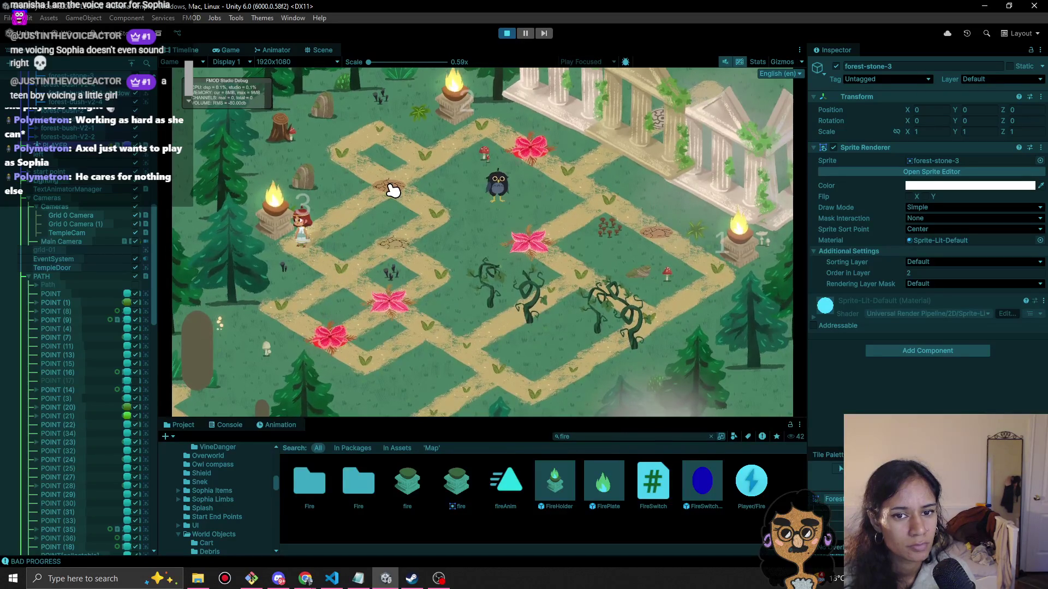
pyautogui.click(352, 257)
pyautogui.click(418, 225)
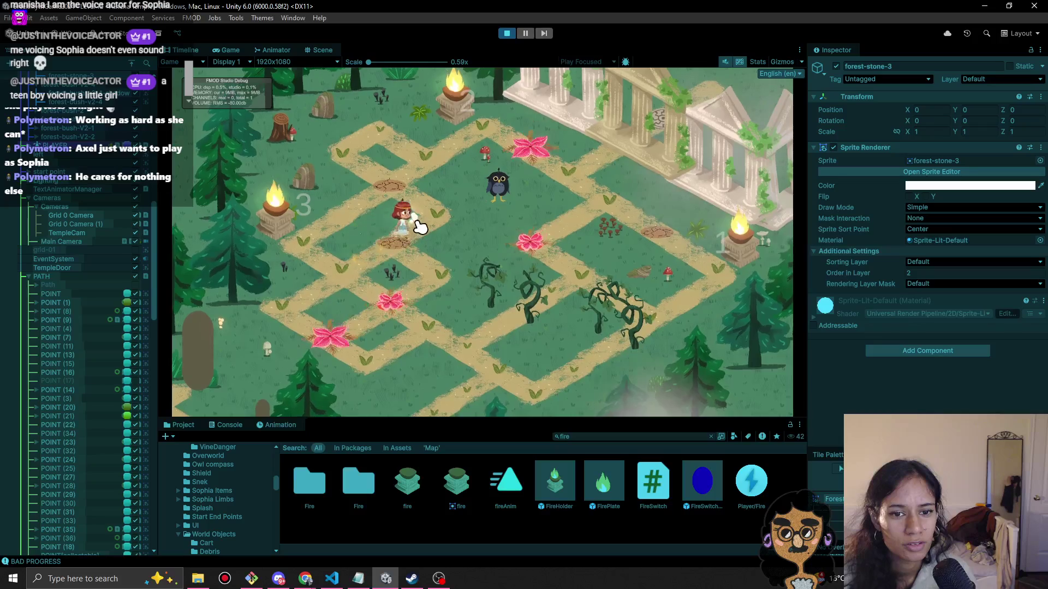
pyautogui.click(391, 190)
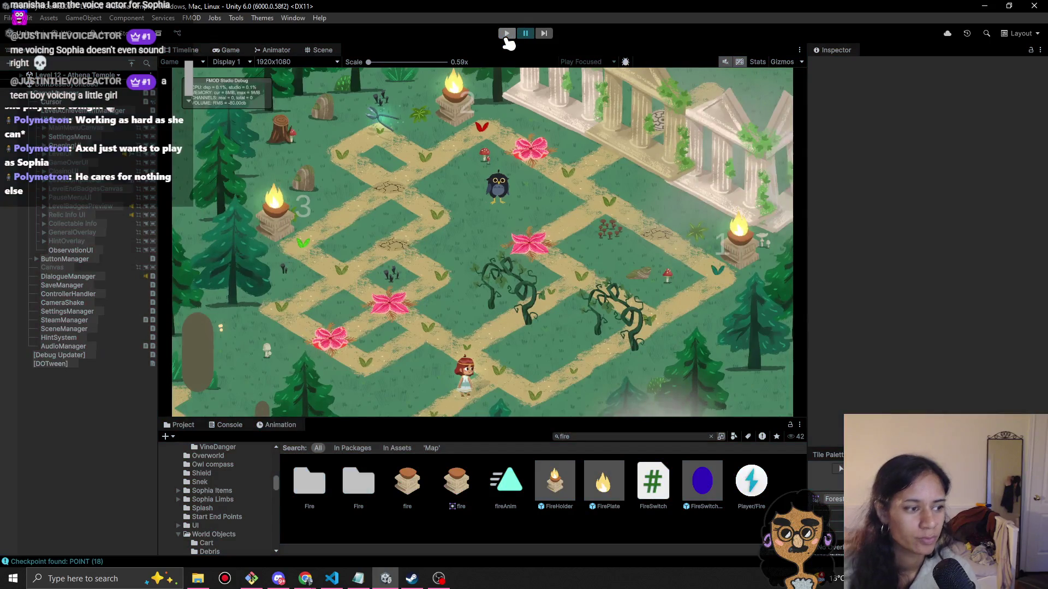
# Restart the playtest and select TempleCam, collapsing its camera component settings.
pyautogui.click(505, 34)
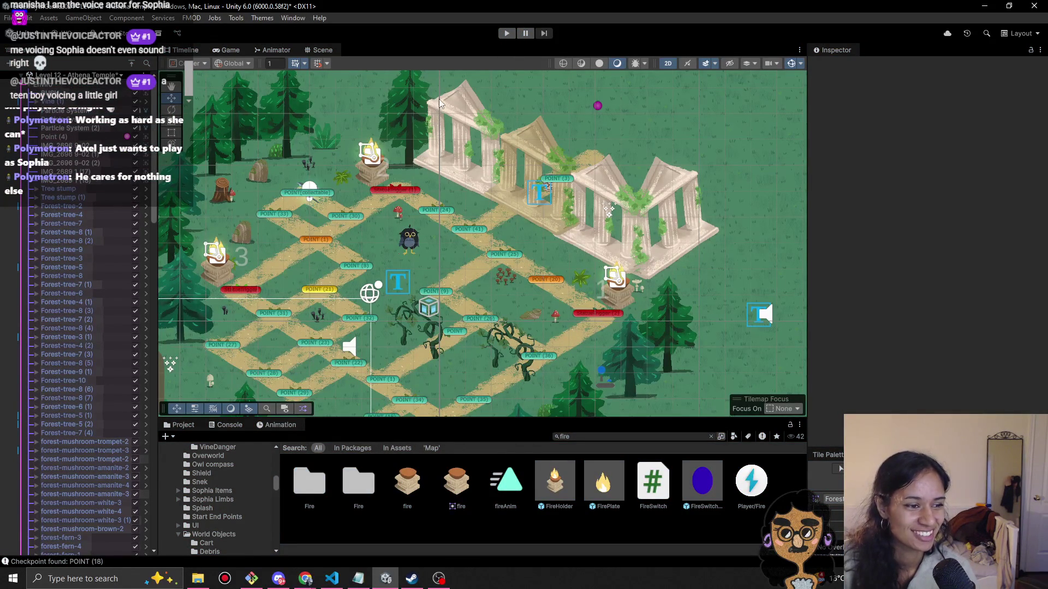
pyautogui.click(507, 34)
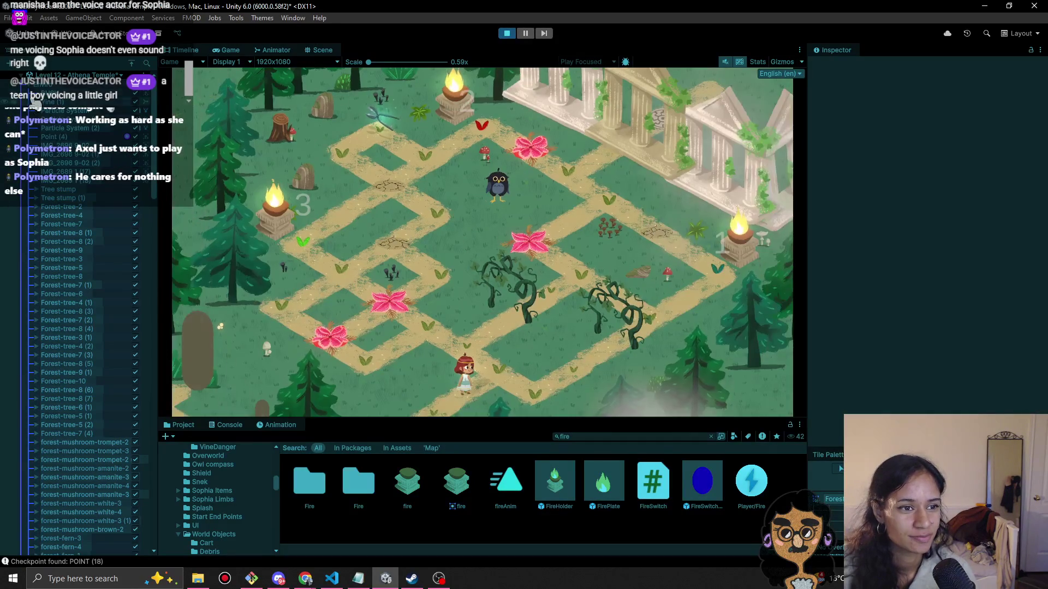
pyautogui.click(73, 170)
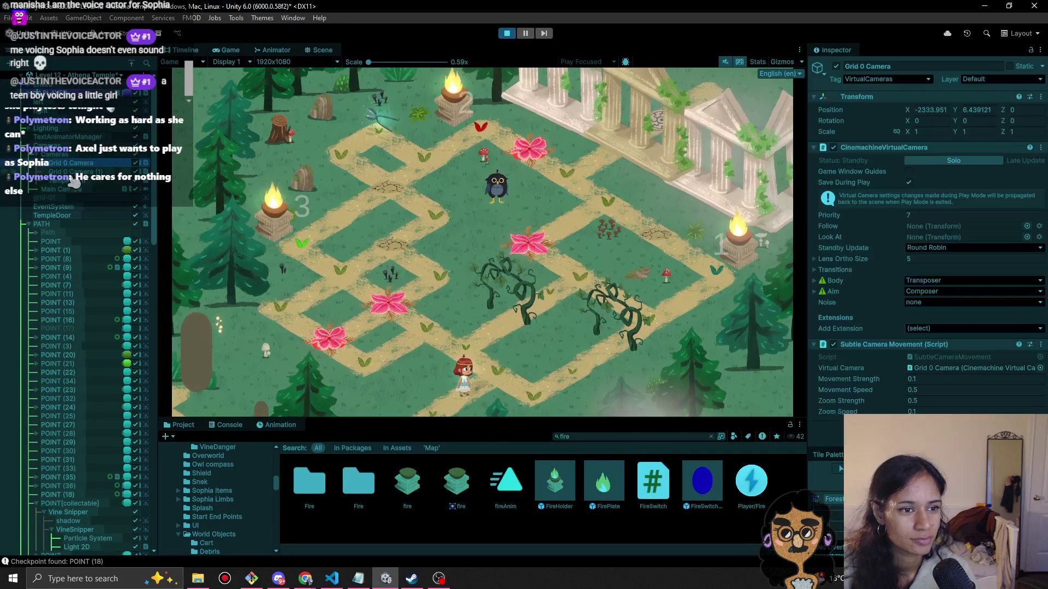
pyautogui.click(835, 150)
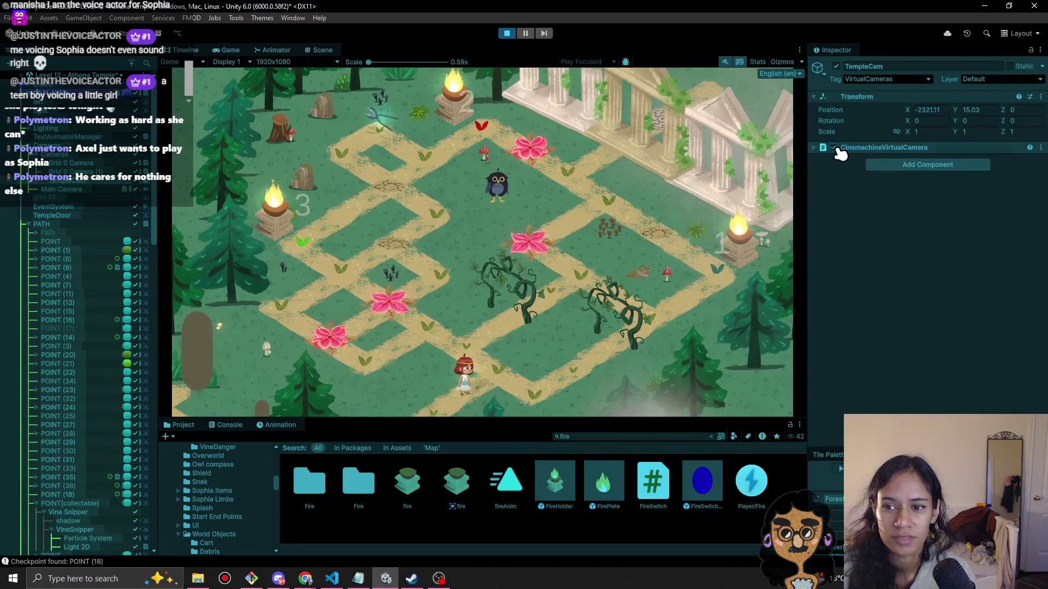
# Toggle TempleCam's CinemachineVirtualCamera on, off and on again, then stop the playtest.
pyautogui.click(834, 148)
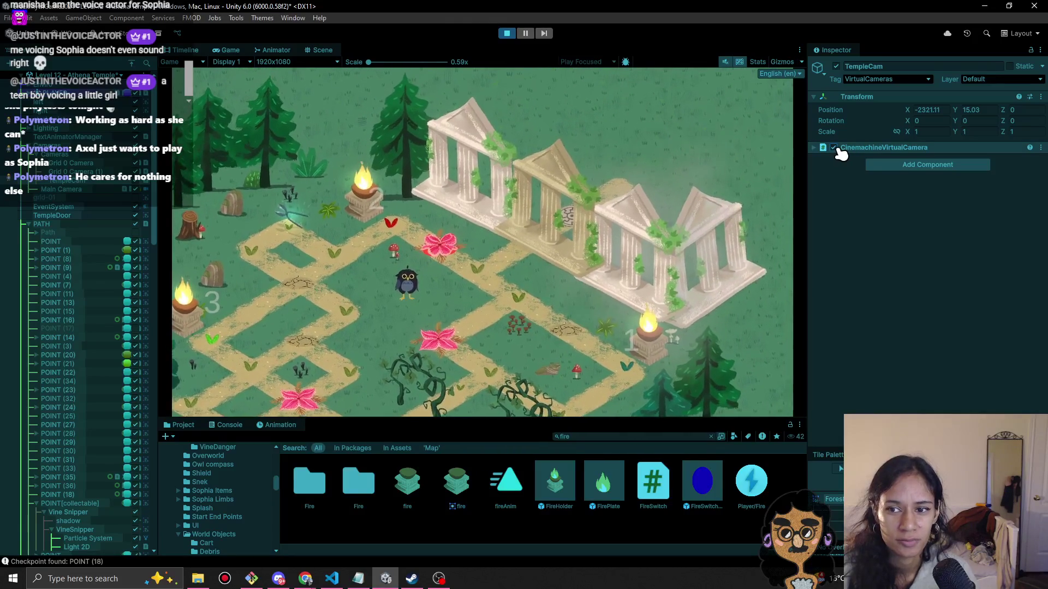
pyautogui.click(834, 148)
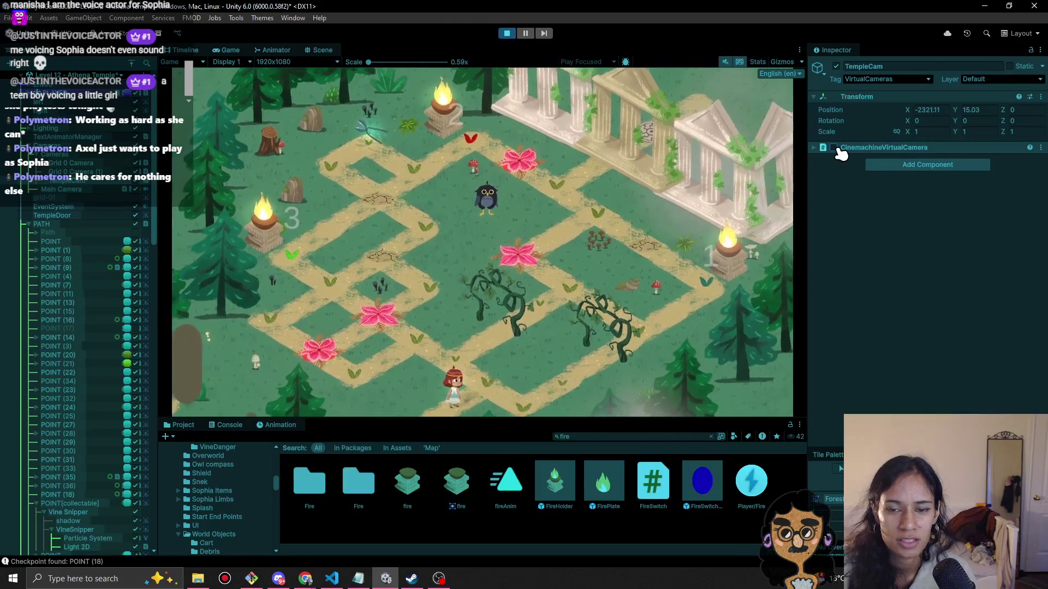
pyautogui.click(834, 148)
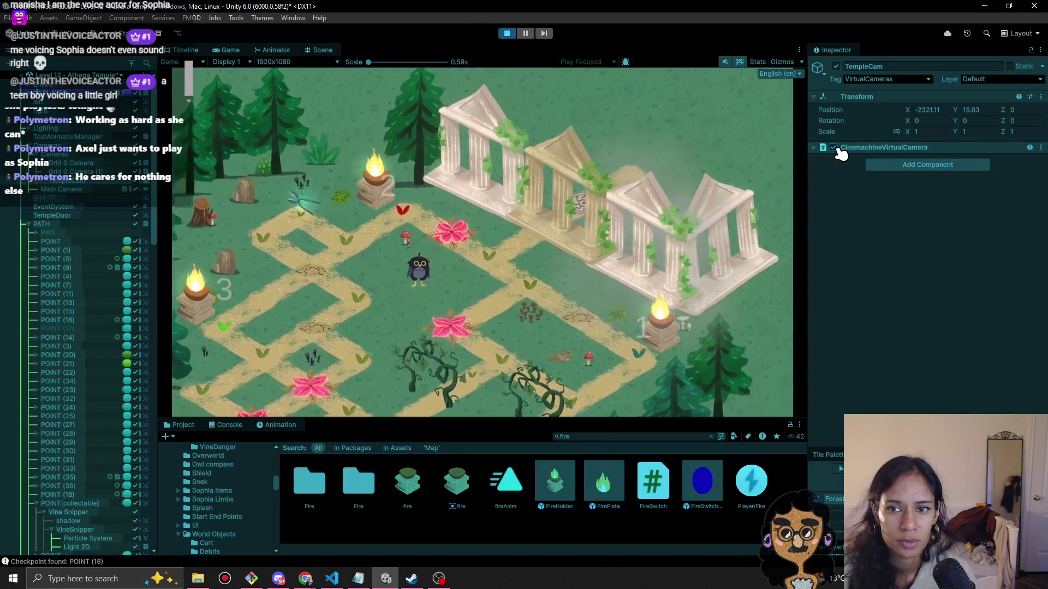
pyautogui.click(506, 33)
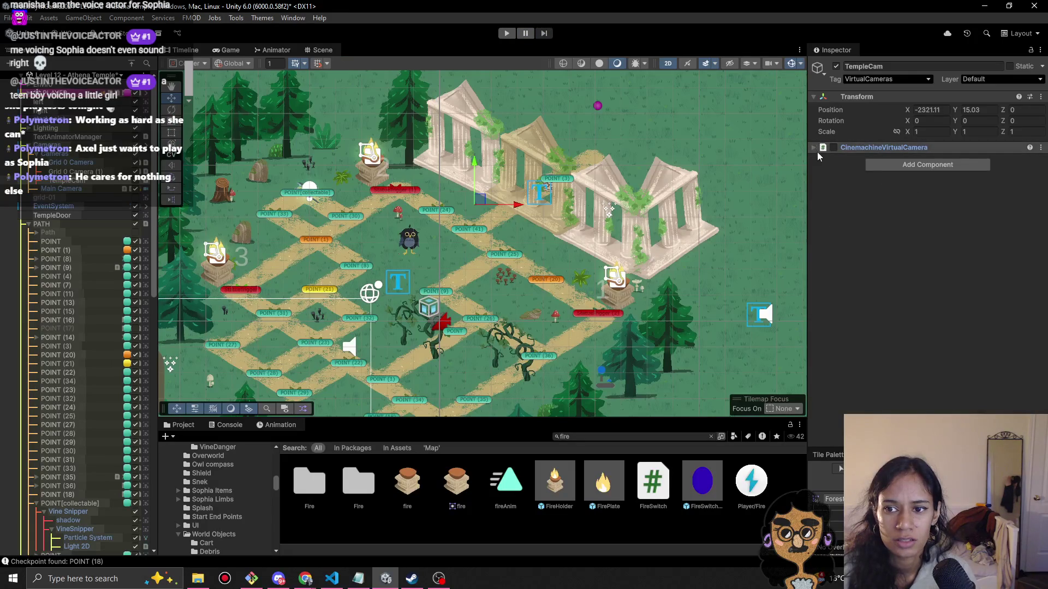
# Reduce TempleCam's lens Ortho Size to 5.5.
pyautogui.click(814, 147)
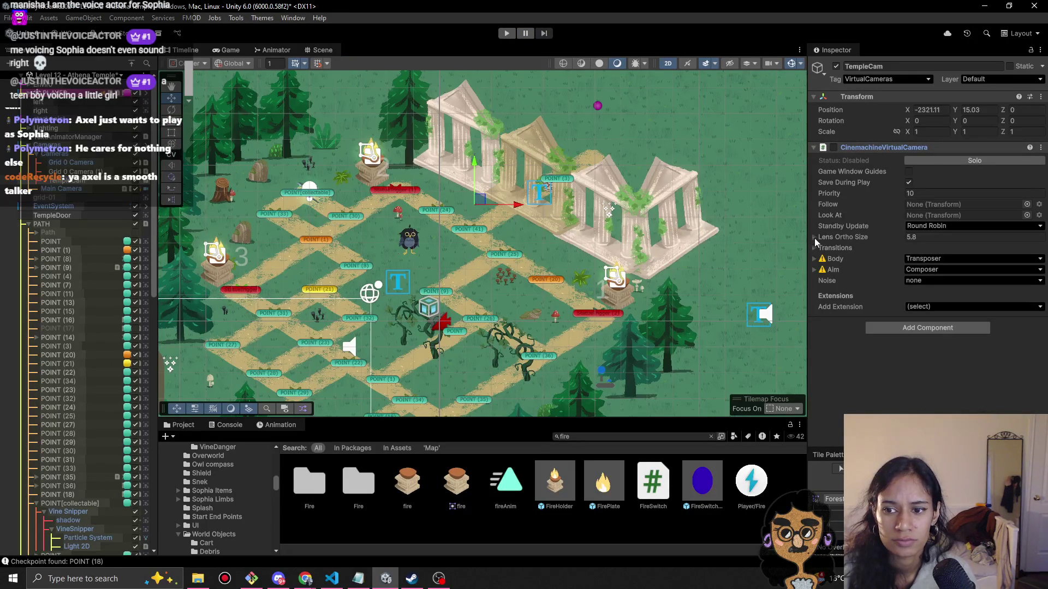
pyautogui.click(812, 236)
pyautogui.click(879, 249)
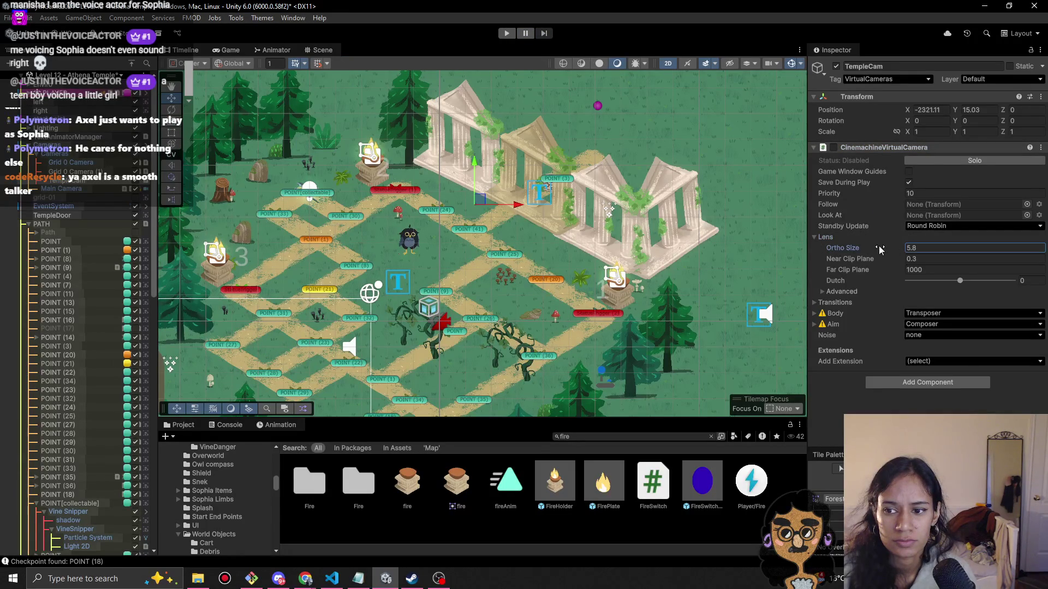
pyautogui.moveTo(874, 248); pyautogui.dragTo(872, 248)
# Playtest while toggling TempleCam live, lowering its Ortho Size further, then leave it off.
pyautogui.click(506, 34)
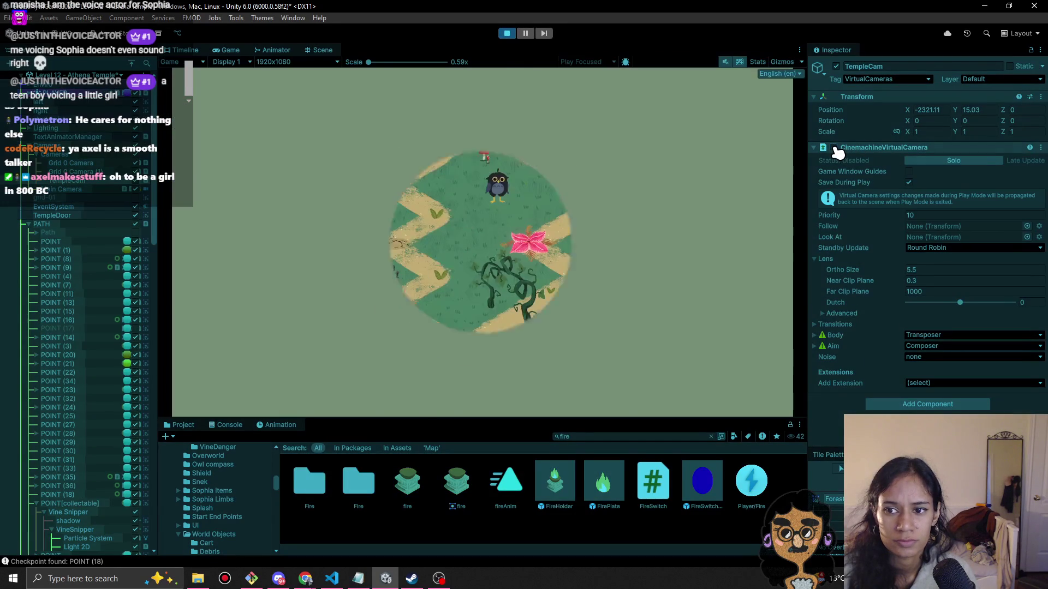
pyautogui.click(834, 148)
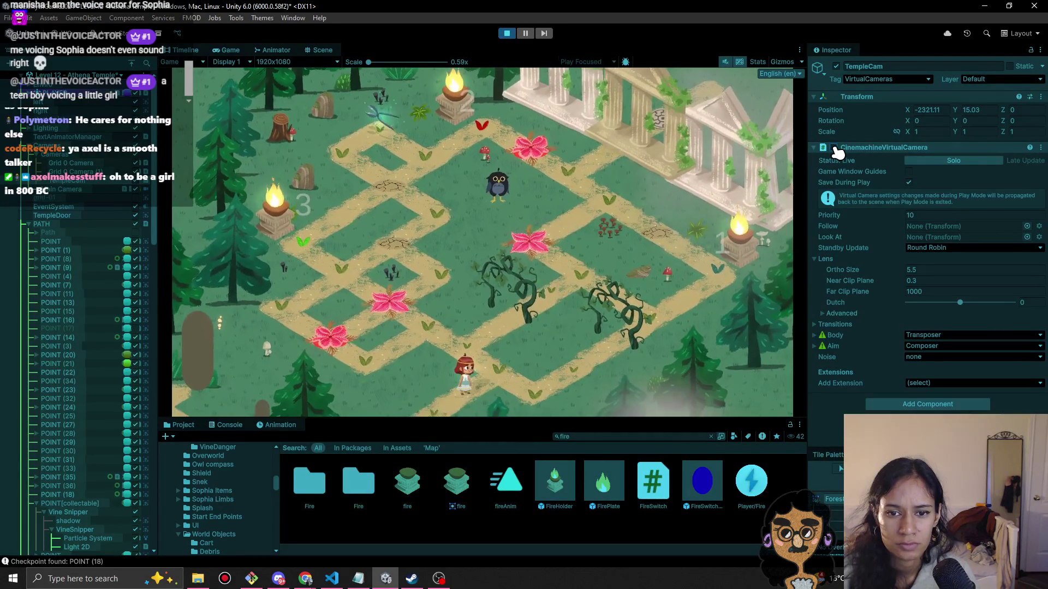
pyautogui.click(833, 148)
pyautogui.moveTo(899, 270); pyautogui.dragTo(888, 275)
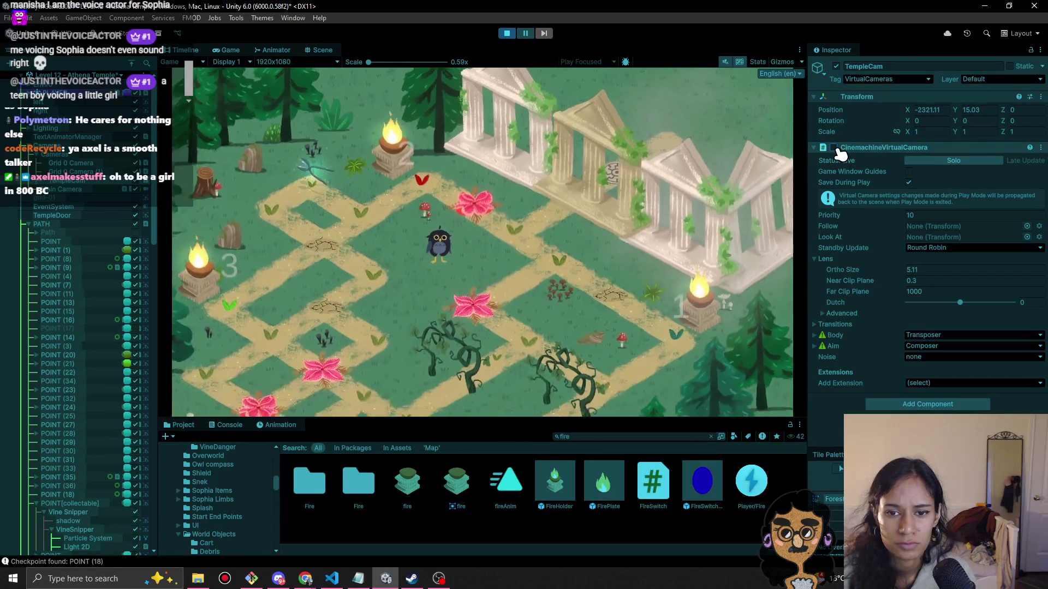
pyautogui.click(834, 148)
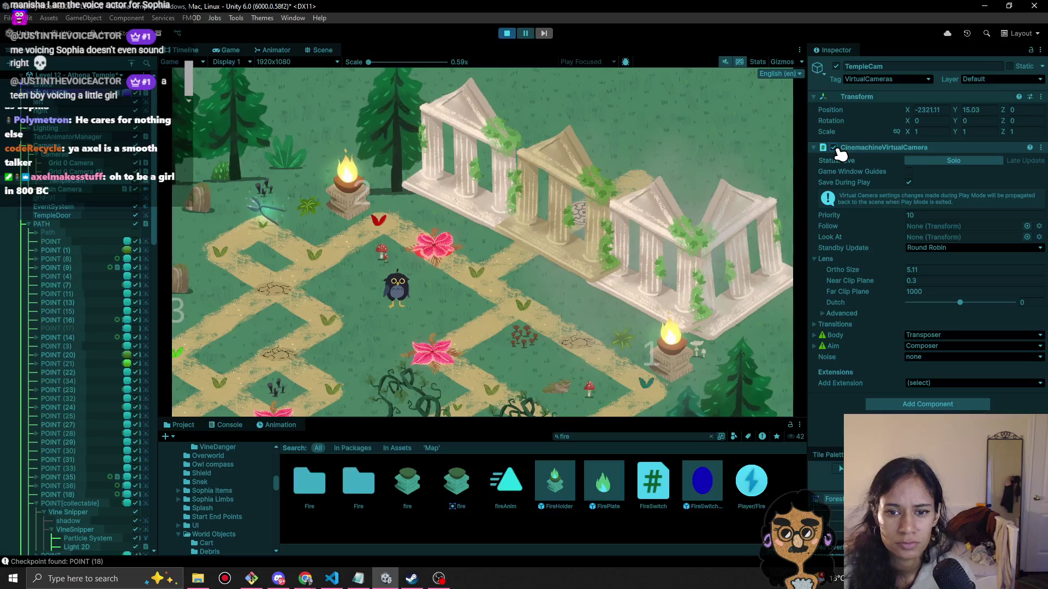
pyautogui.click(835, 148)
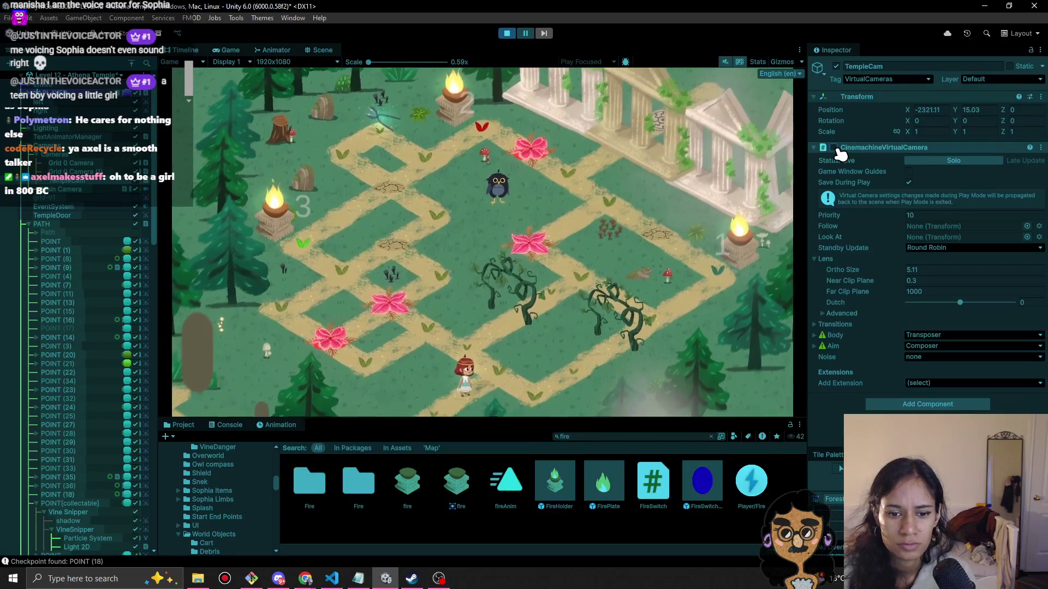
pyautogui.click(833, 147)
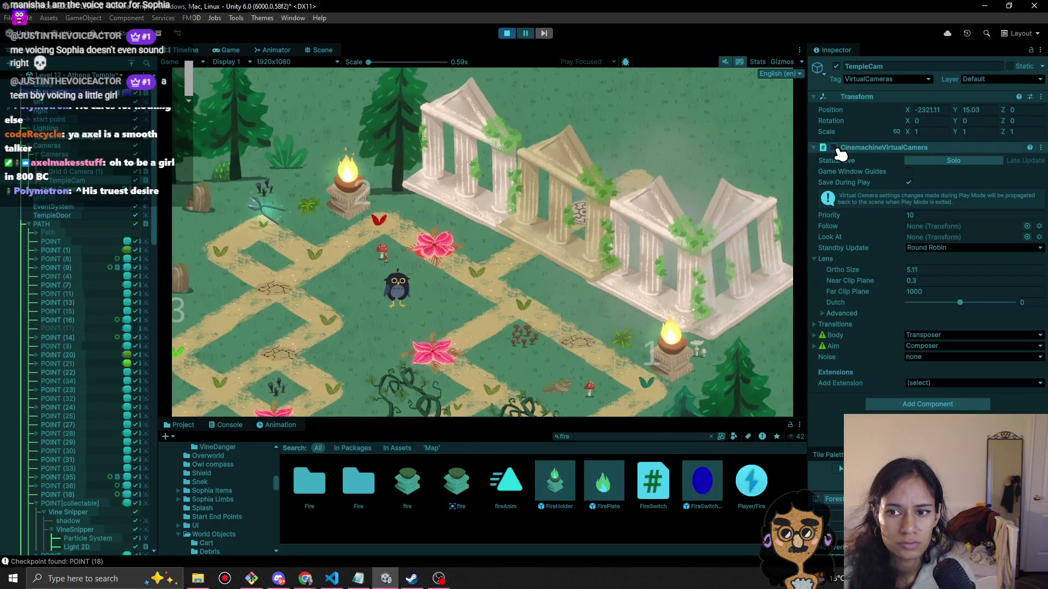
pyautogui.click(834, 148)
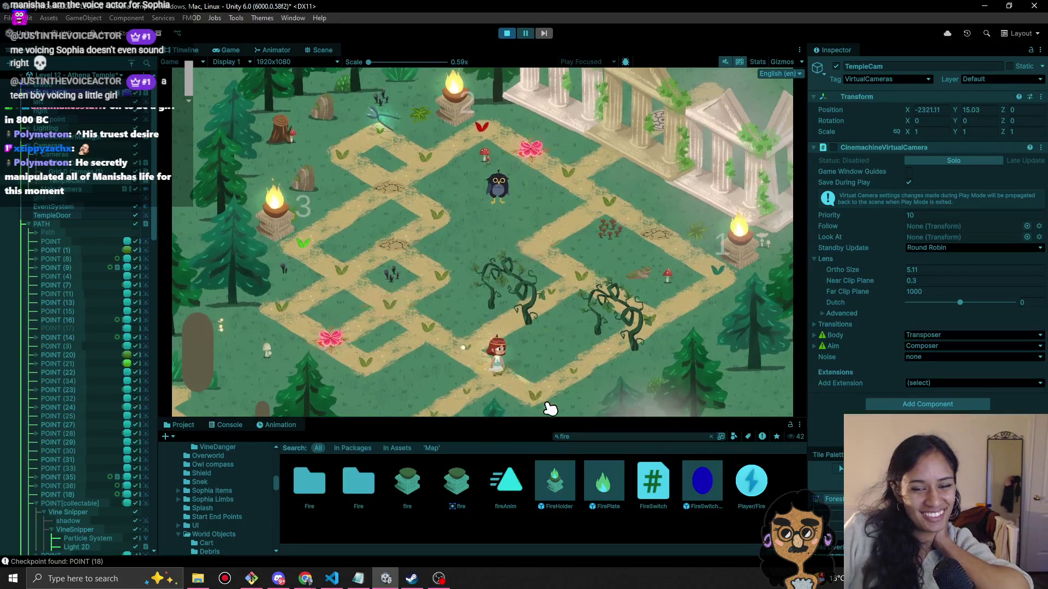
# Walk the character along the path, flipping between the Animator and Game views.
pyautogui.click(578, 386)
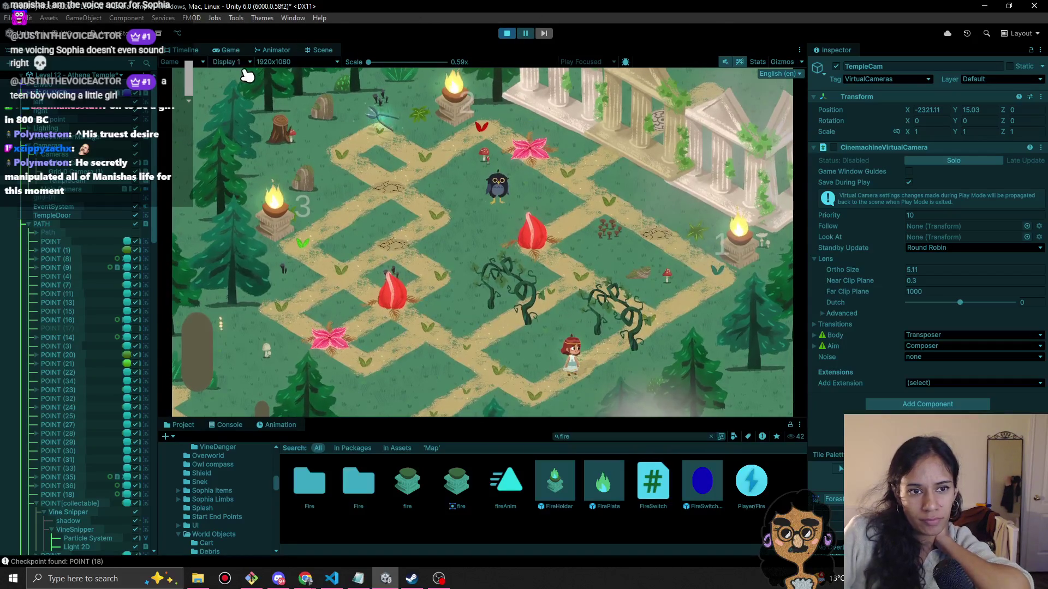
pyautogui.click(270, 49)
pyautogui.click(232, 50)
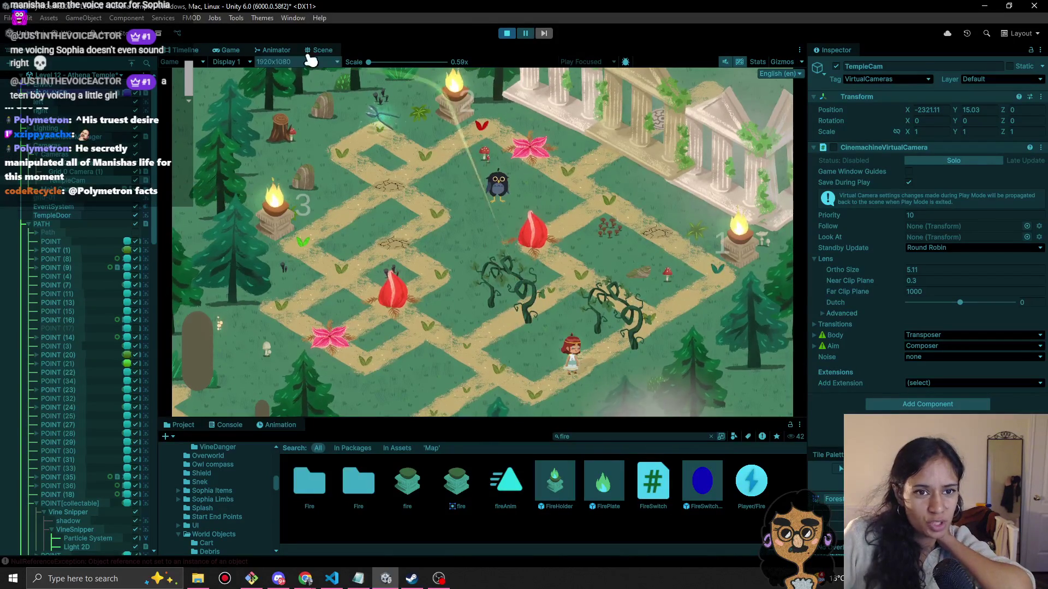
pyautogui.click(283, 50)
pyautogui.click(230, 50)
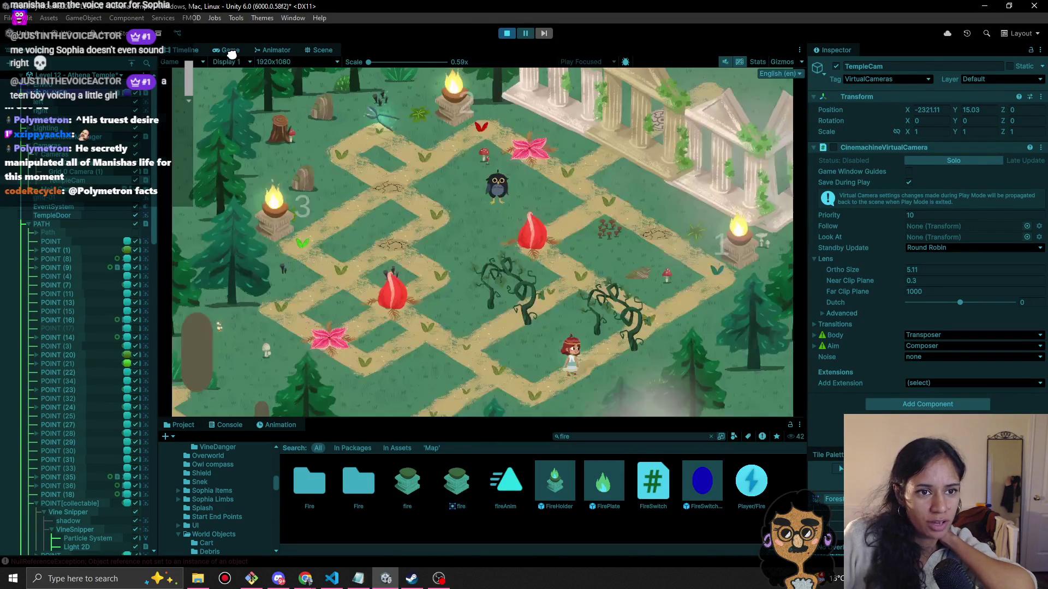
pyautogui.scroll(-5, 38, 342)
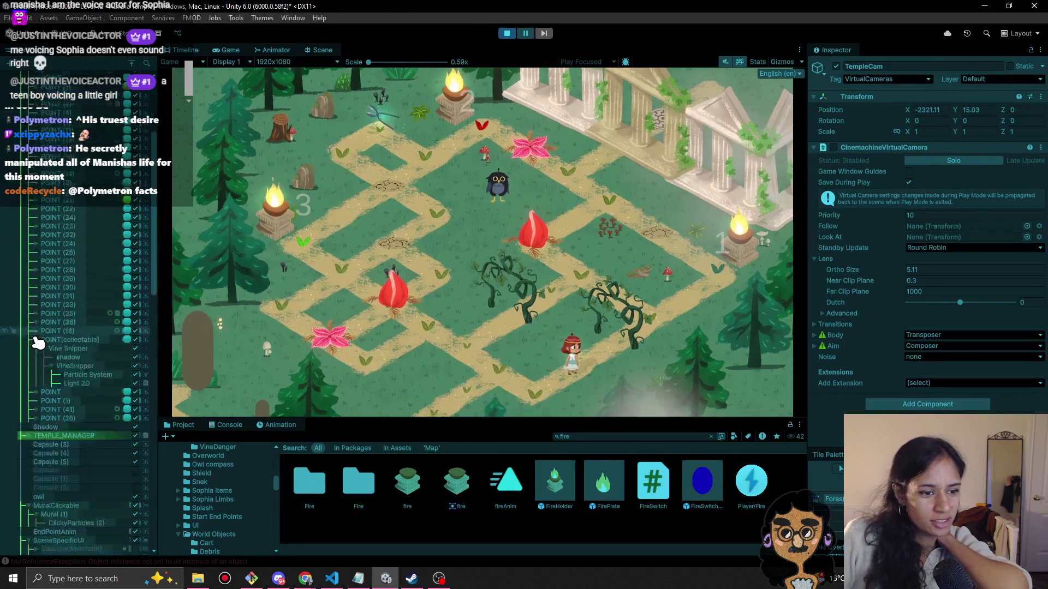
# Inspect Vine Snipper and its VineSnipper child's Sprite Renderer, then show the Scene view.
pyautogui.scroll(-1, 38, 342)
pyautogui.click(82, 315)
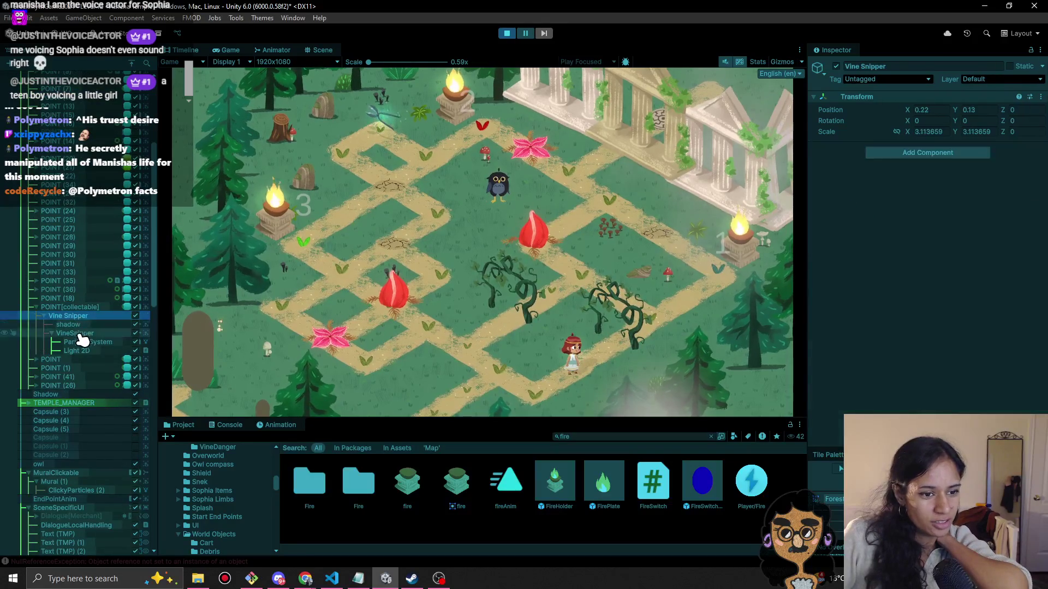
pyautogui.click(79, 333)
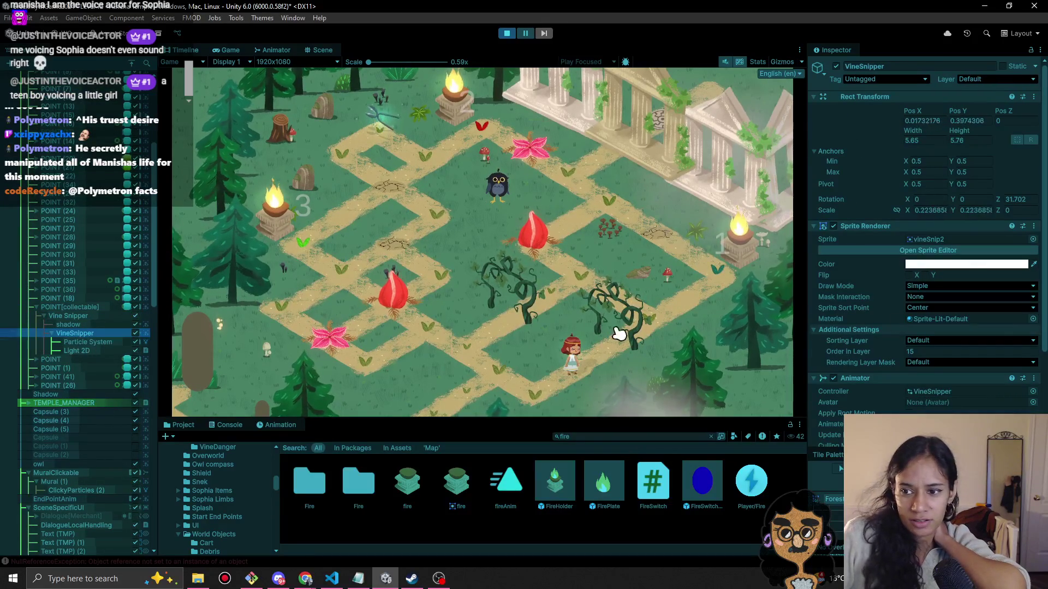
pyautogui.click(837, 227)
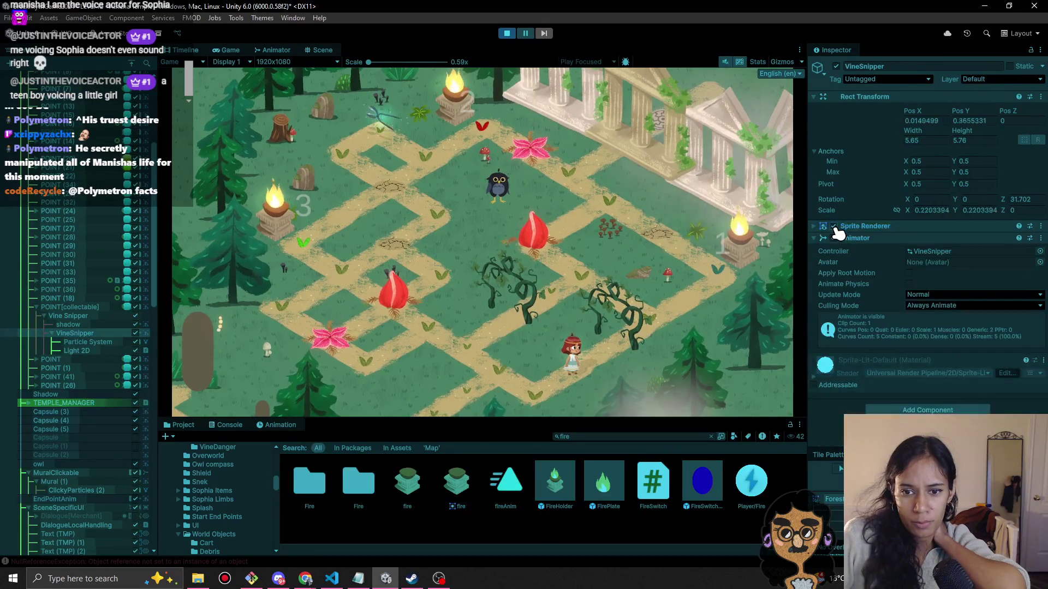
pyautogui.scroll(-6, 120, 345)
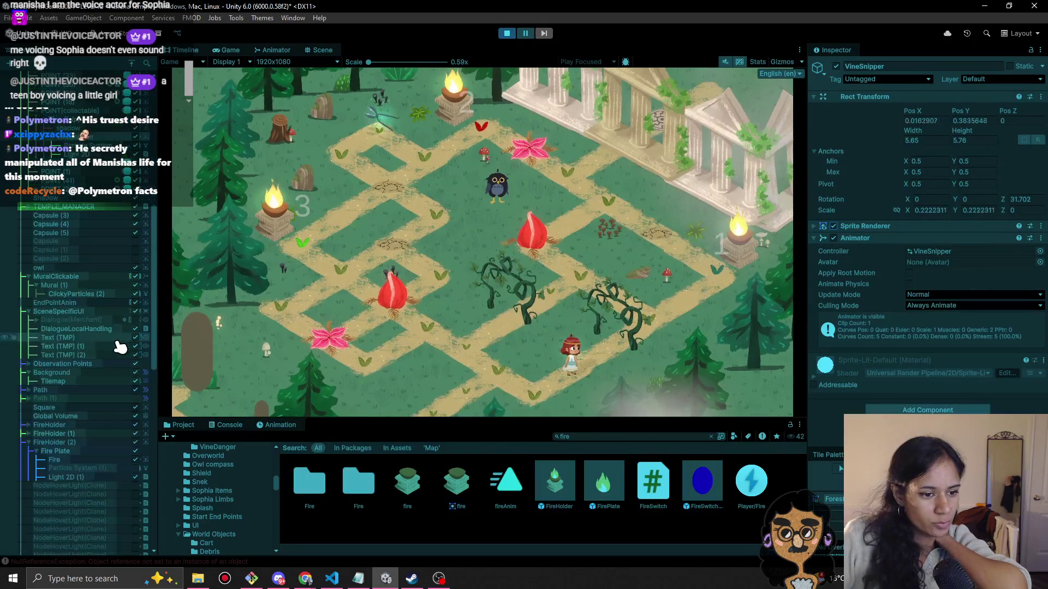
pyautogui.scroll(12, 79, 281)
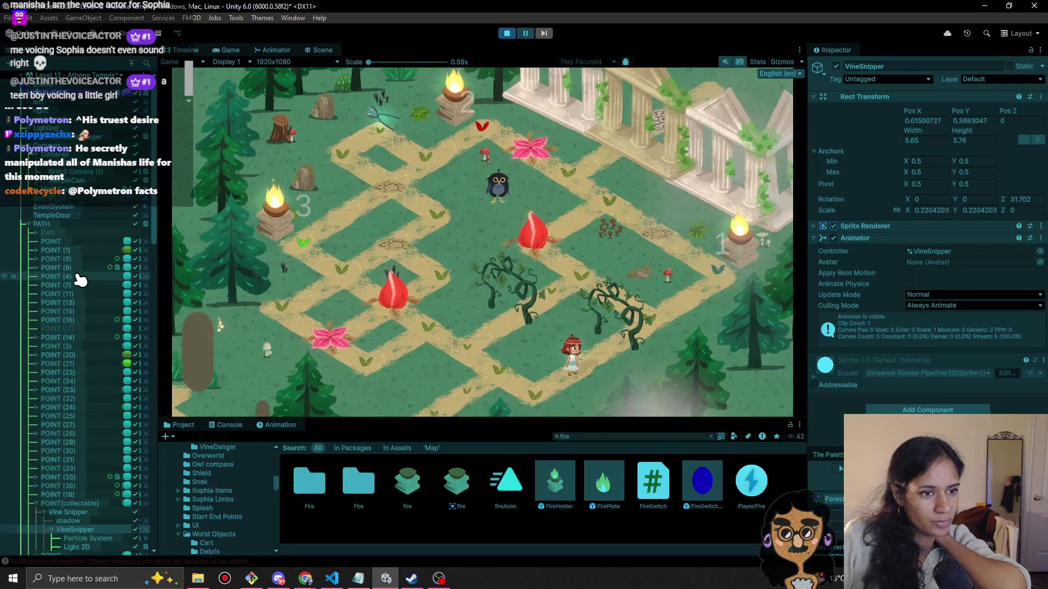
pyautogui.click(273, 50)
pyautogui.click(322, 50)
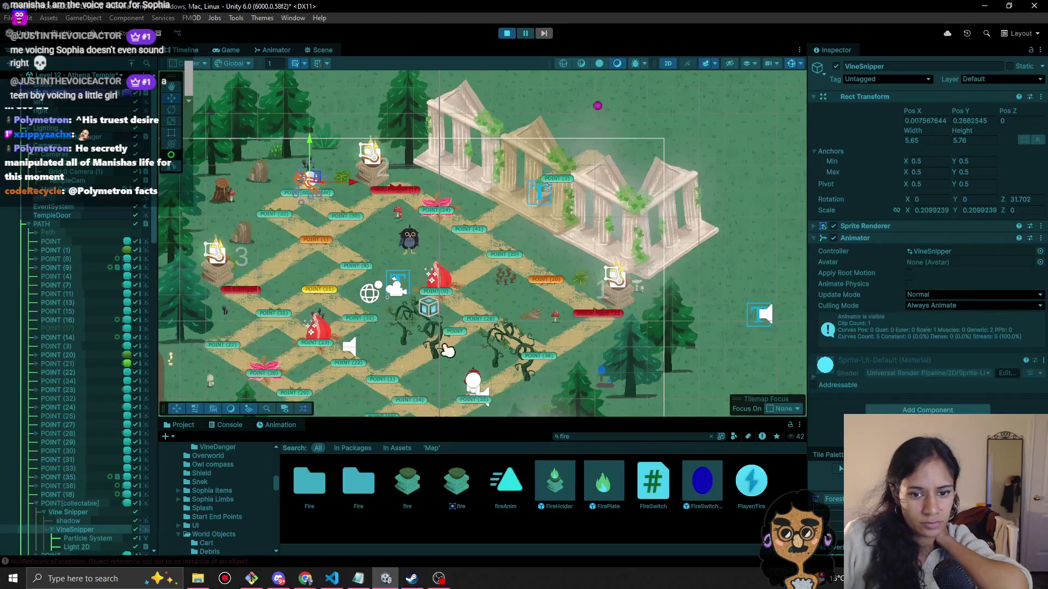
# Select the vineA sprite in the Scene view and expand it to show its bones.
pyautogui.click(436, 353)
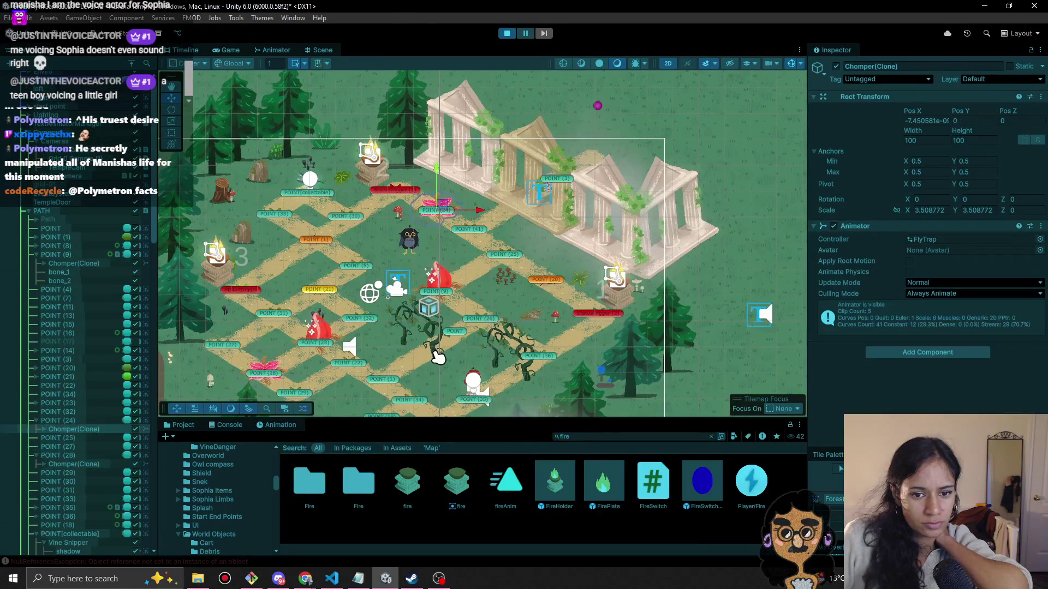
pyautogui.click(439, 357)
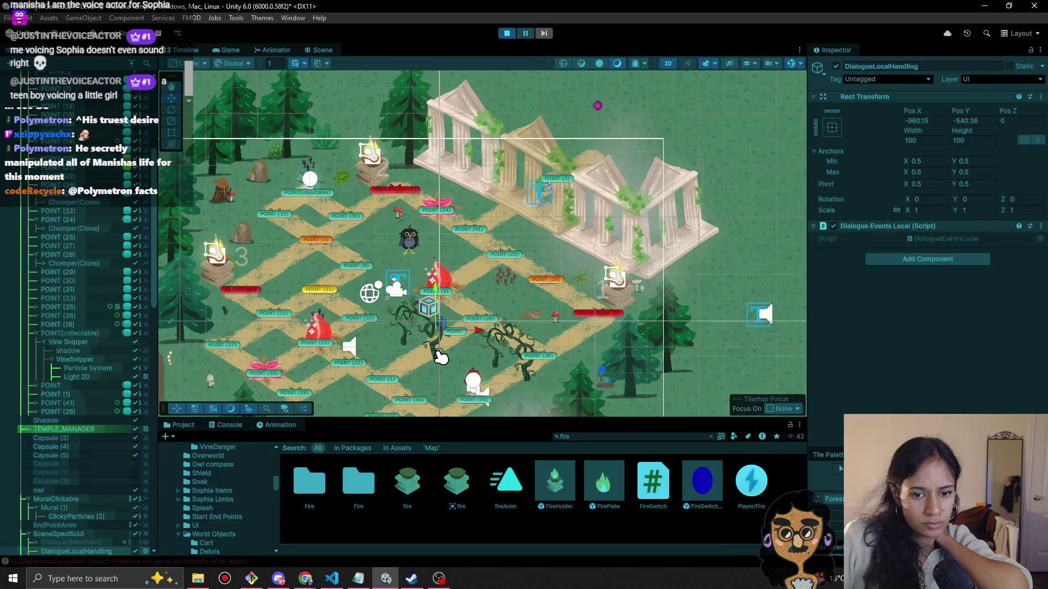
pyautogui.scroll(-8, 85, 369)
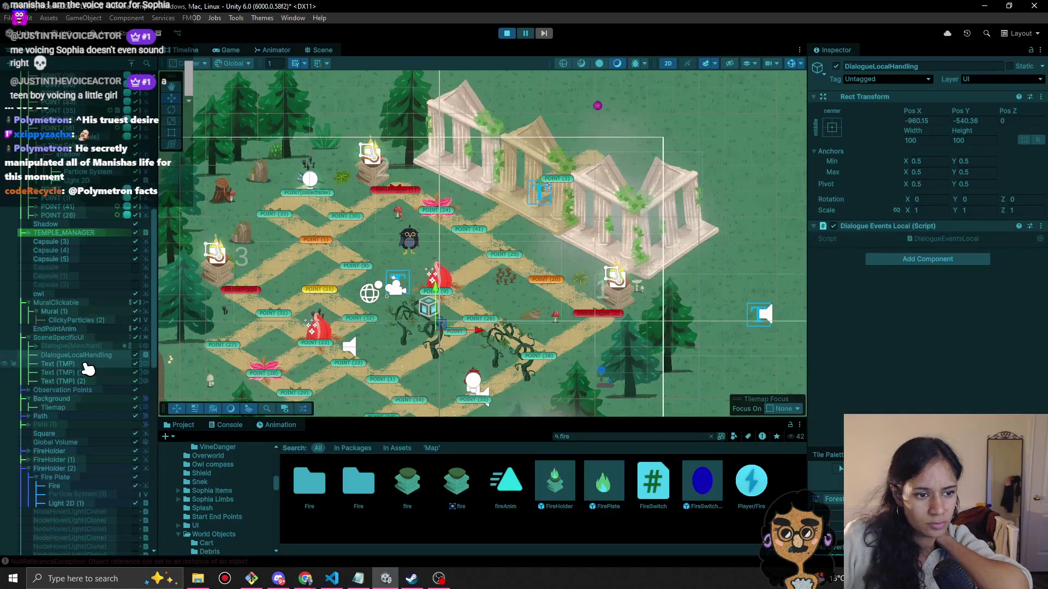
pyautogui.scroll(7, 98, 415)
pyautogui.scroll(4, 456, 327)
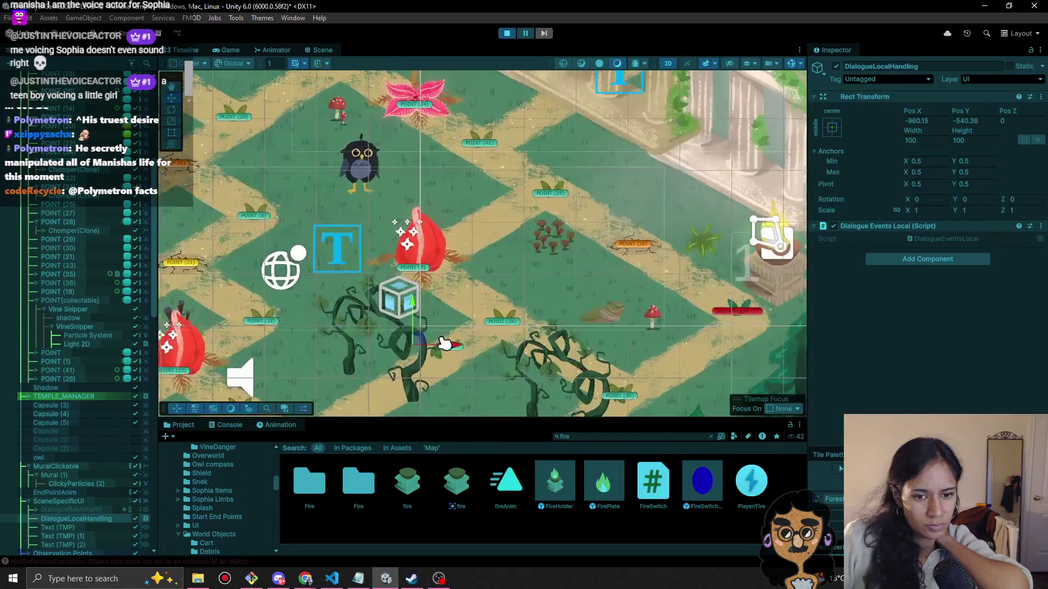
pyautogui.click(355, 372)
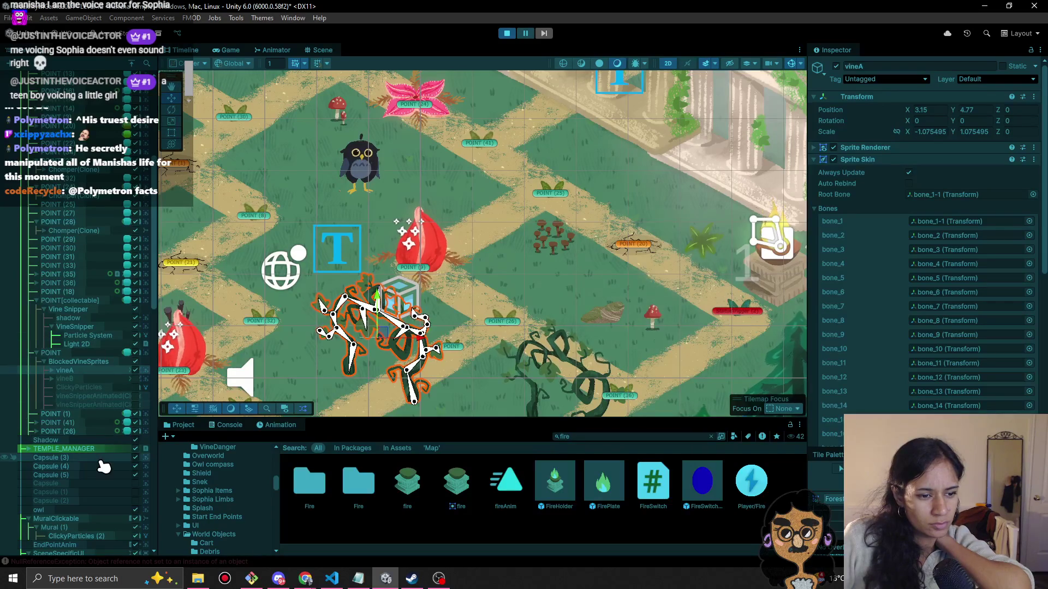
pyautogui.click(52, 371)
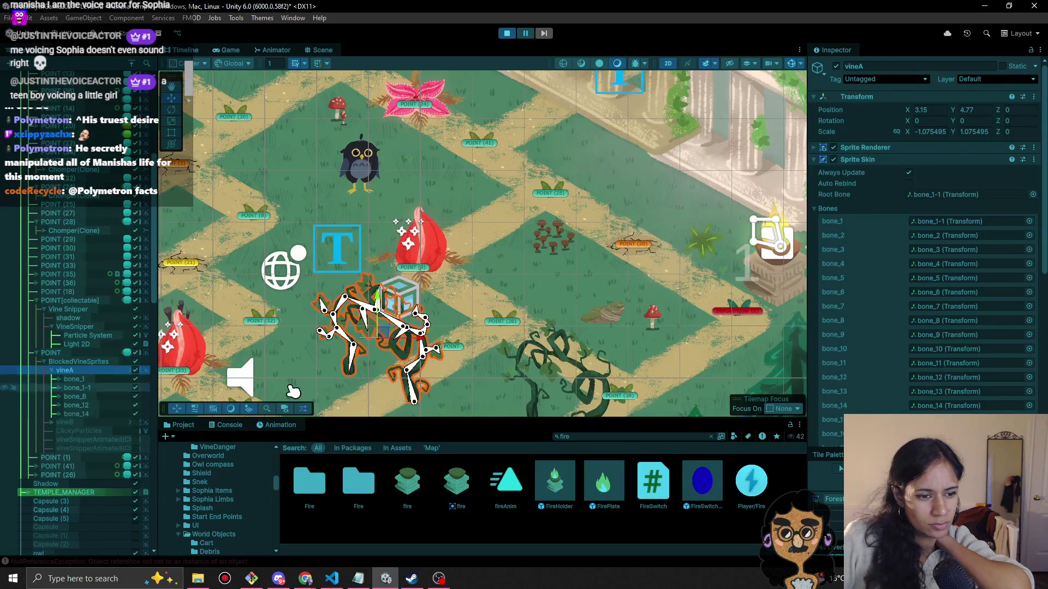
# Set vineA's Sprite Renderer Mask Interaction to Visible Inside Mask.
pyautogui.click(876, 161)
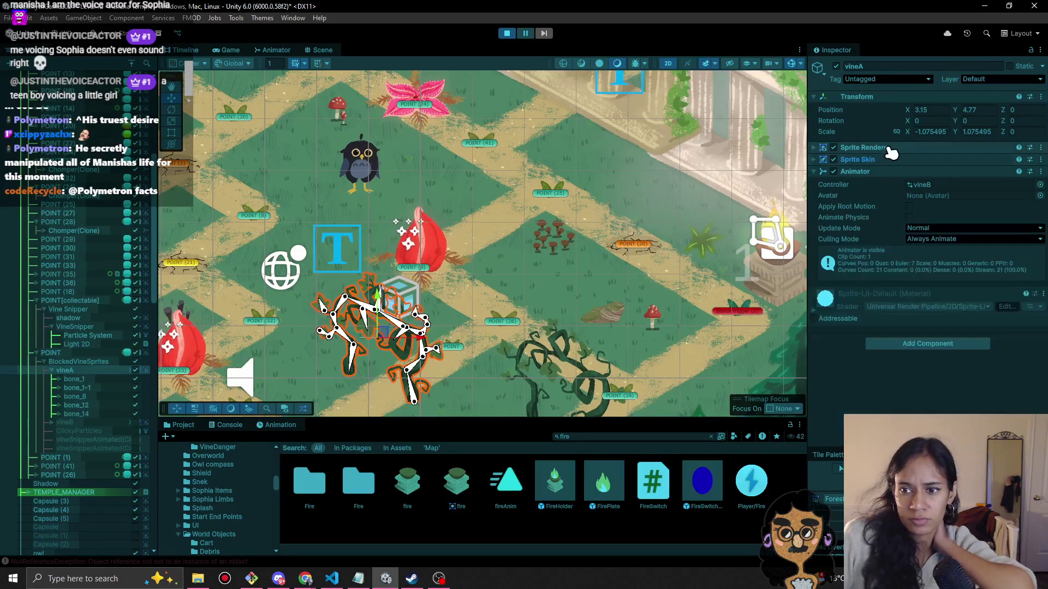
pyautogui.click(888, 147)
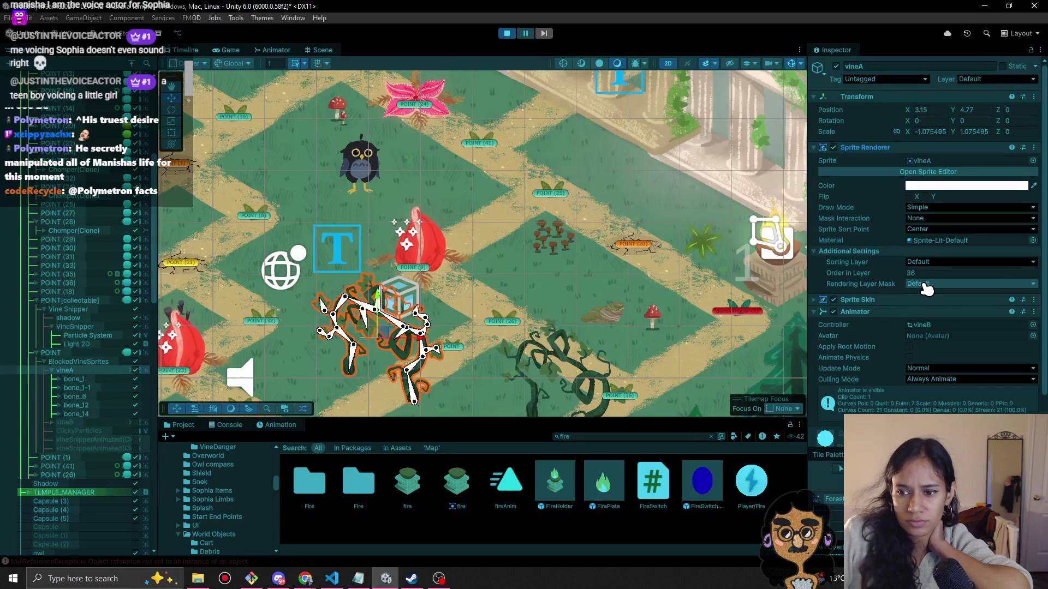
pyautogui.click(927, 219)
pyautogui.click(925, 243)
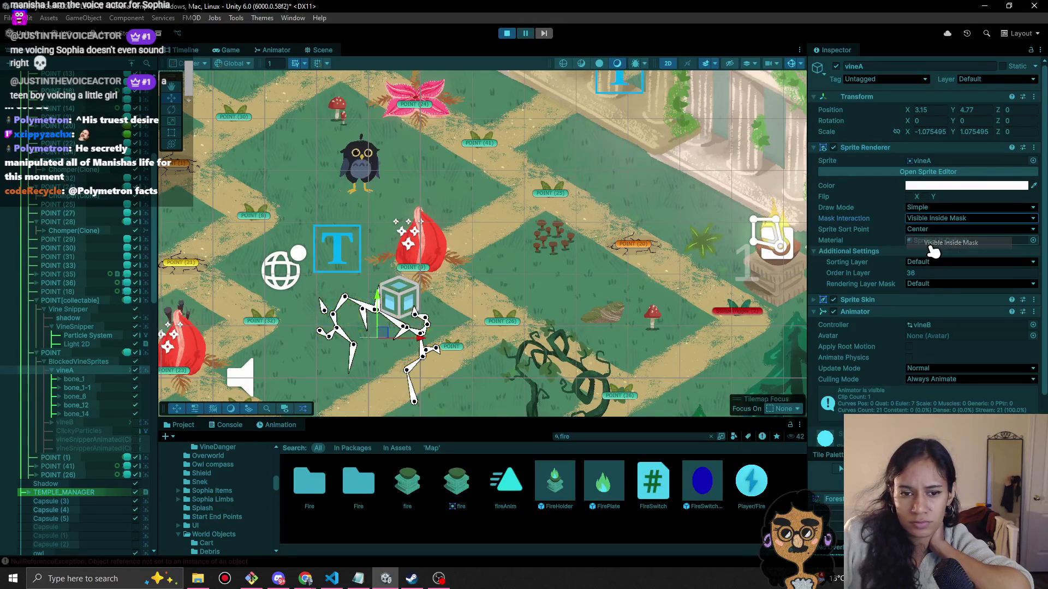
# Create a Circle sprite under vineA and move it up toward the vine.
pyautogui.rightClick(85, 371)
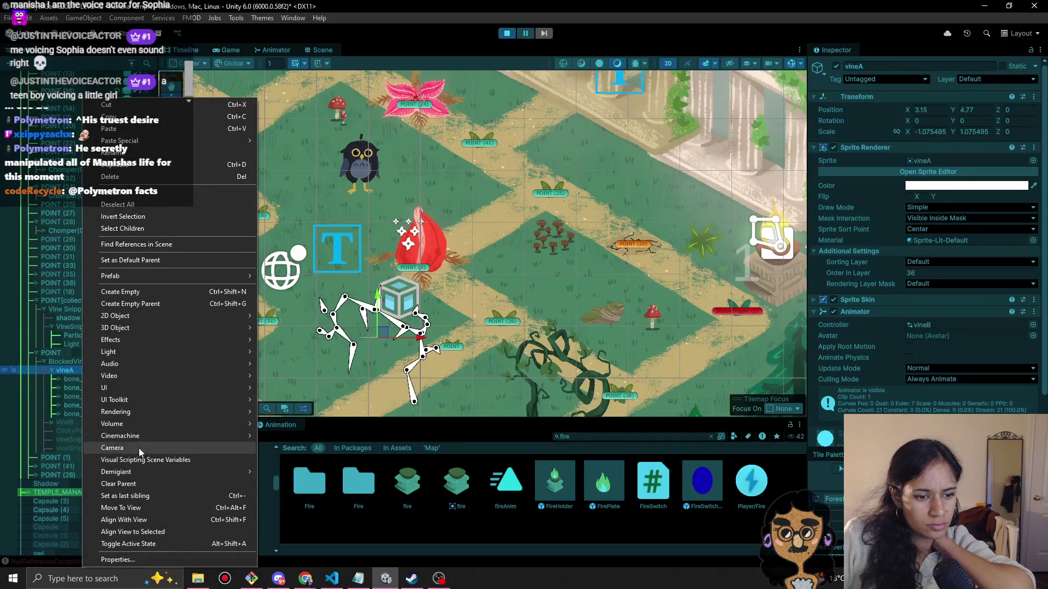
pyautogui.moveTo(148, 321)
pyautogui.moveTo(302, 316)
pyautogui.click(418, 340)
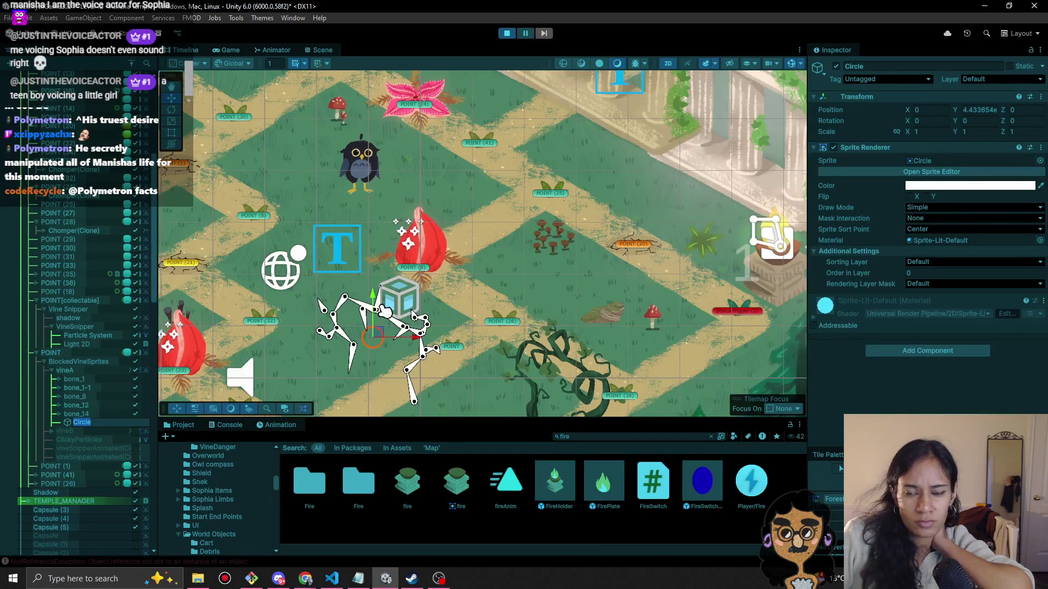
pyautogui.moveTo(373, 335)
pyautogui.mouseDown()
pyautogui.moveTo(374, 309)
pyautogui.moveTo(344, 314)
pyautogui.mouseUp()
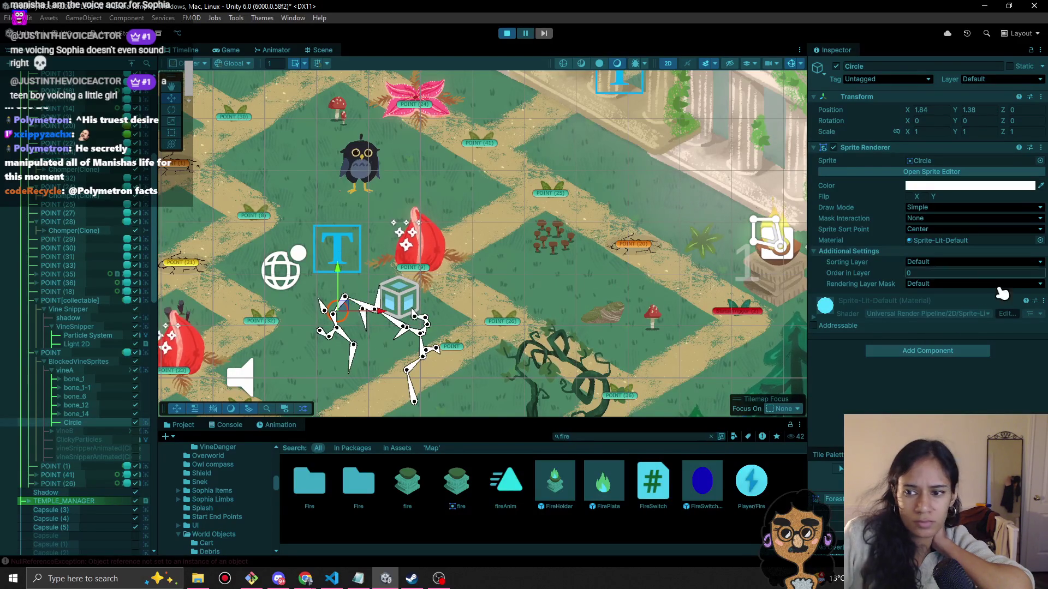
# Add a Sprite Mask component to the Circle, then reselect vineA.
pyautogui.click(920, 352)
pyautogui.write('mask')
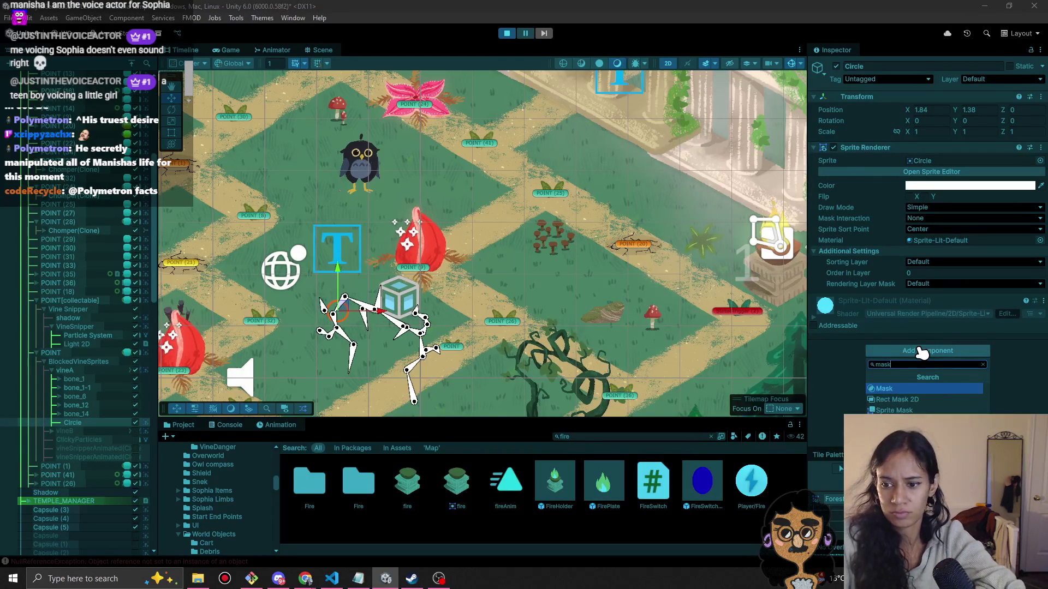
pyautogui.press('Down')
pyautogui.press('Down')
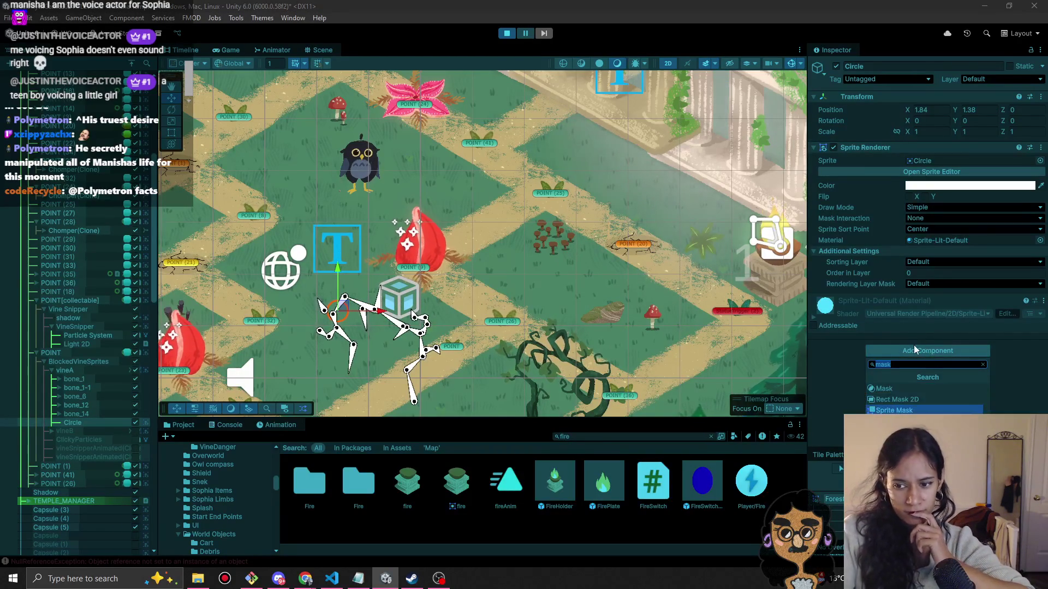
pyautogui.press('Return')
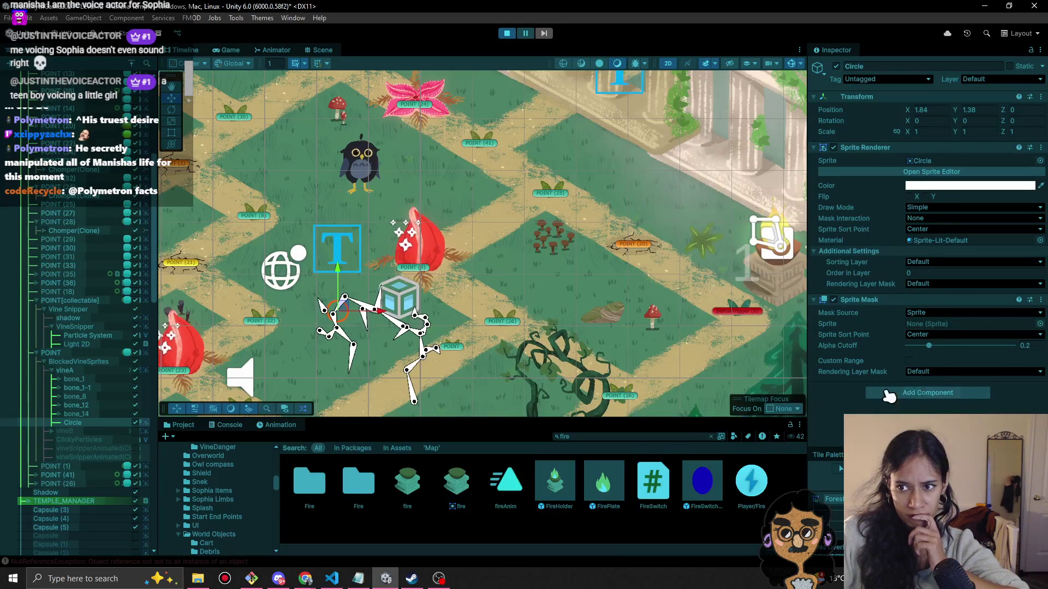
pyautogui.click(83, 370)
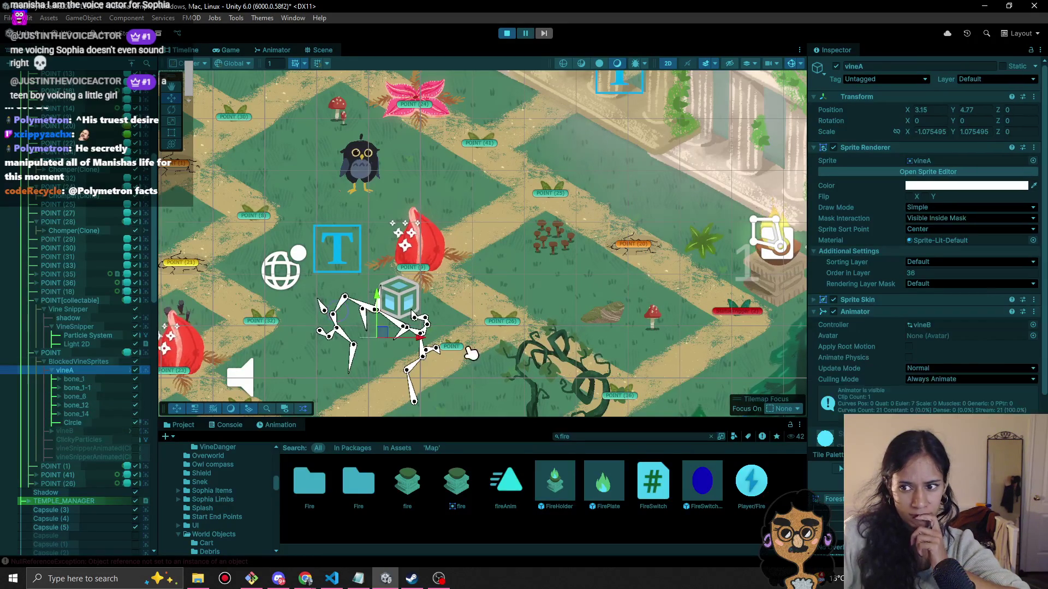
# Set vineA to Visible Outside Mask, then move the Circle mask over the vine and scale it to 3.3688.
pyautogui.click(964, 218)
pyautogui.click(947, 255)
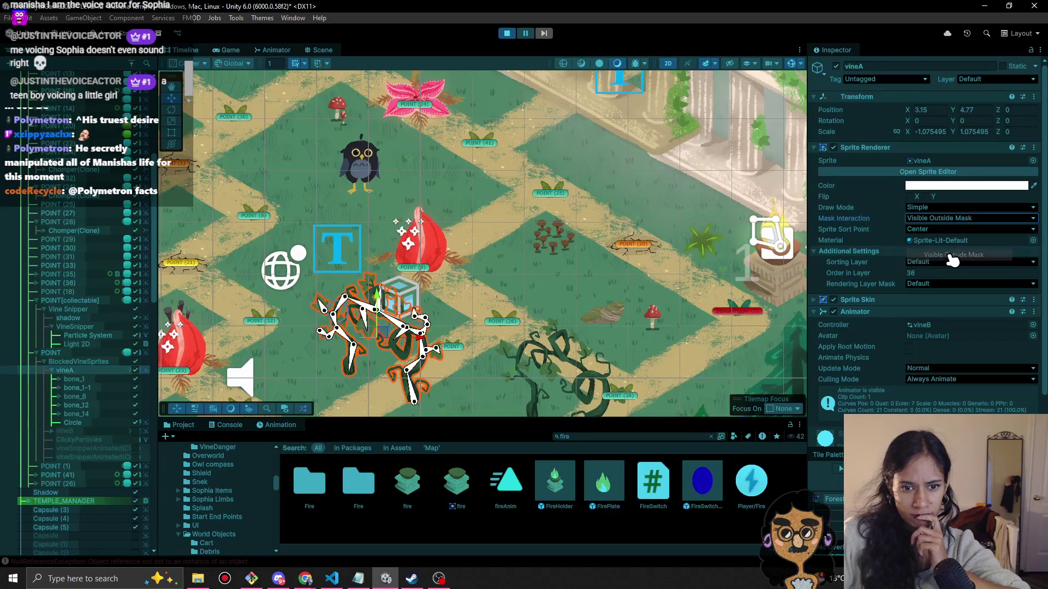
pyautogui.click(73, 423)
pyautogui.moveTo(355, 312); pyautogui.dragTo(386, 299)
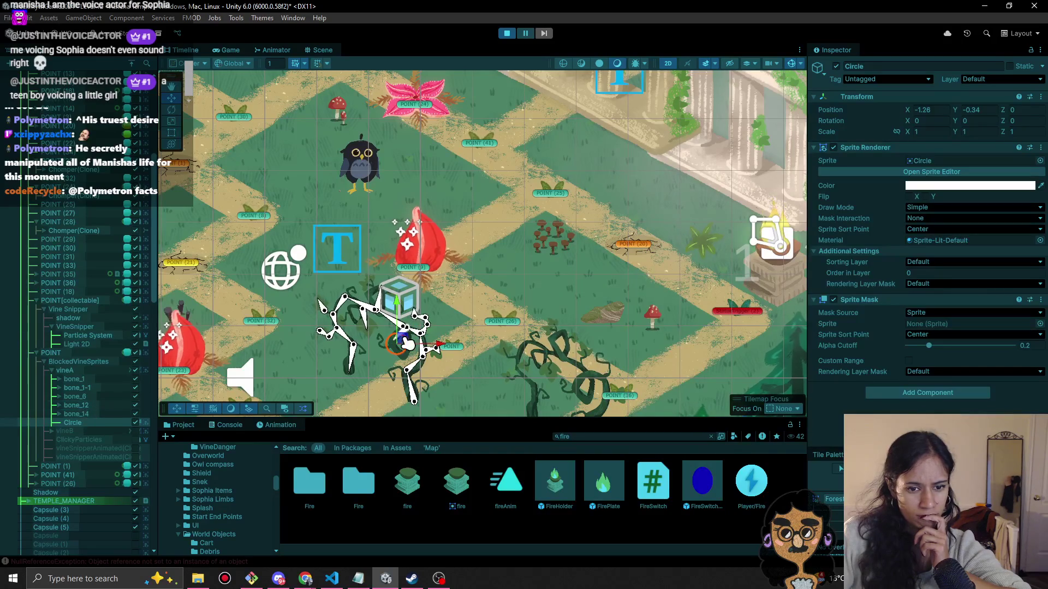
pyautogui.moveTo(521, 284)
pyautogui.mouseDown()
pyautogui.moveTo(636, 241)
pyautogui.moveTo(624, 249)
pyautogui.mouseUp()
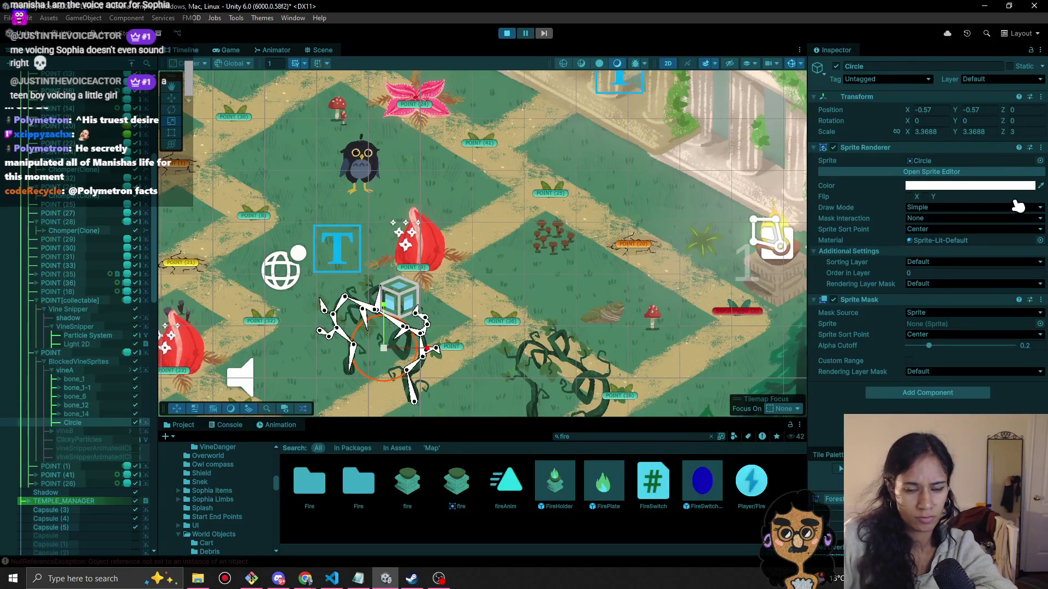
pyautogui.click(1038, 161)
# Give the Circle the Square sprite, parent it under vineA, and set vineA Visible Inside Mask.
pyautogui.write('sw')
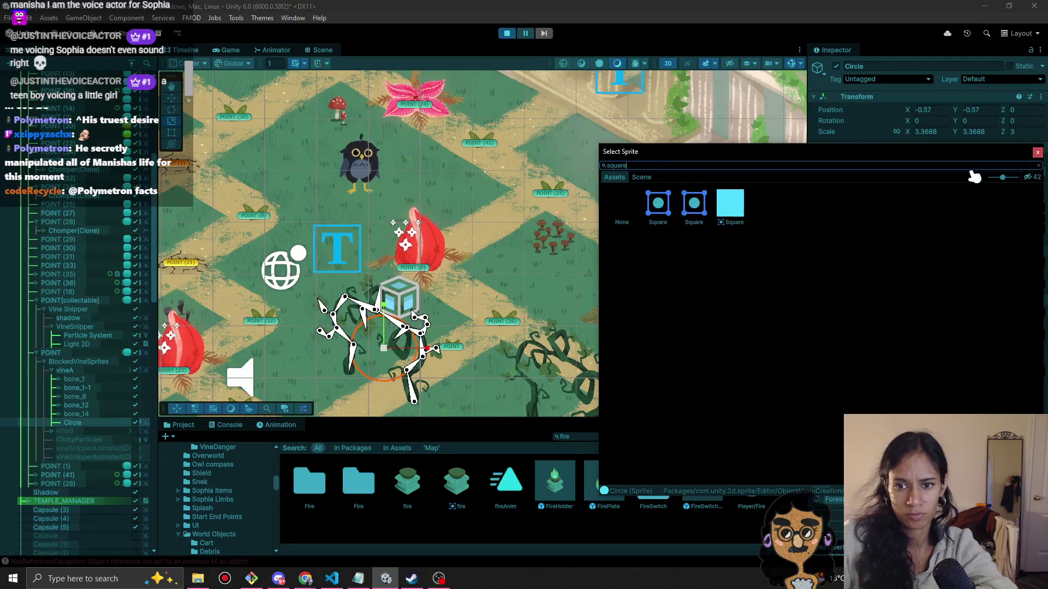
pyautogui.click(731, 199)
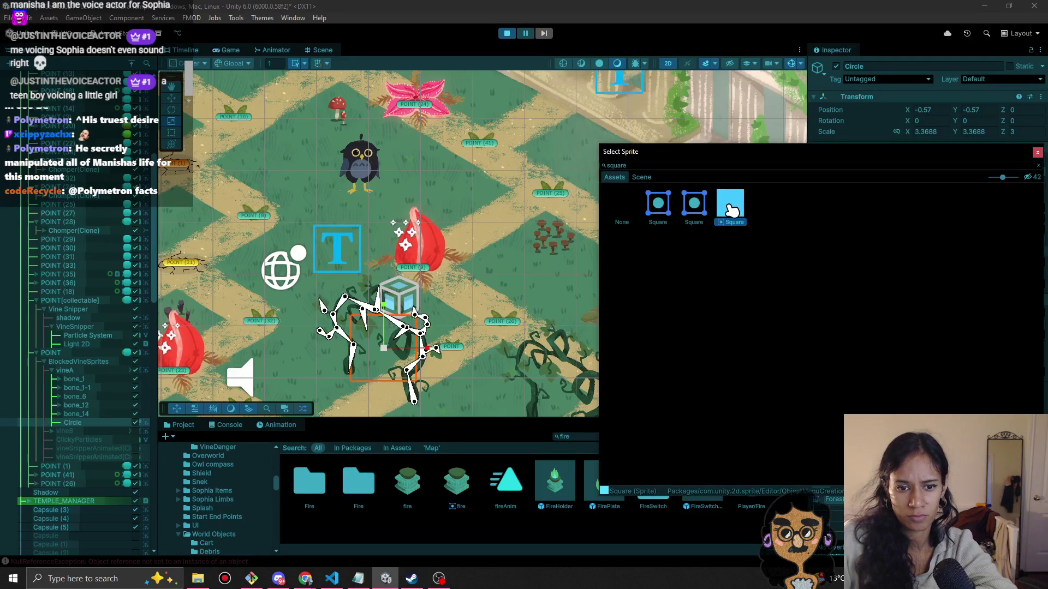
pyautogui.doubleClick(730, 209)
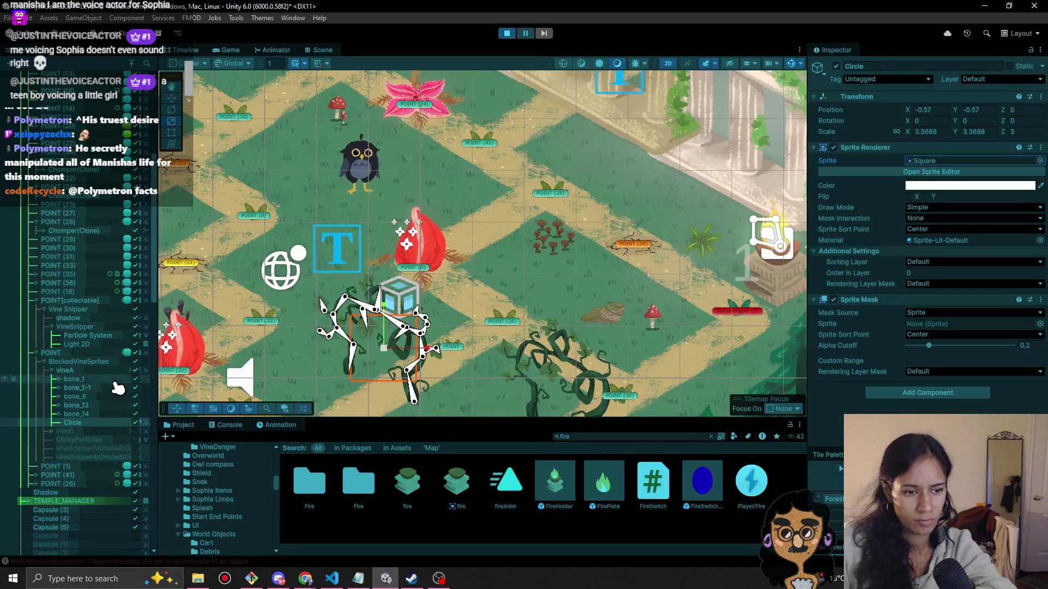
pyautogui.moveTo(82, 423)
pyautogui.mouseDown()
pyautogui.moveTo(89, 381)
pyautogui.moveTo(76, 374)
pyautogui.mouseUp()
pyautogui.click(74, 370)
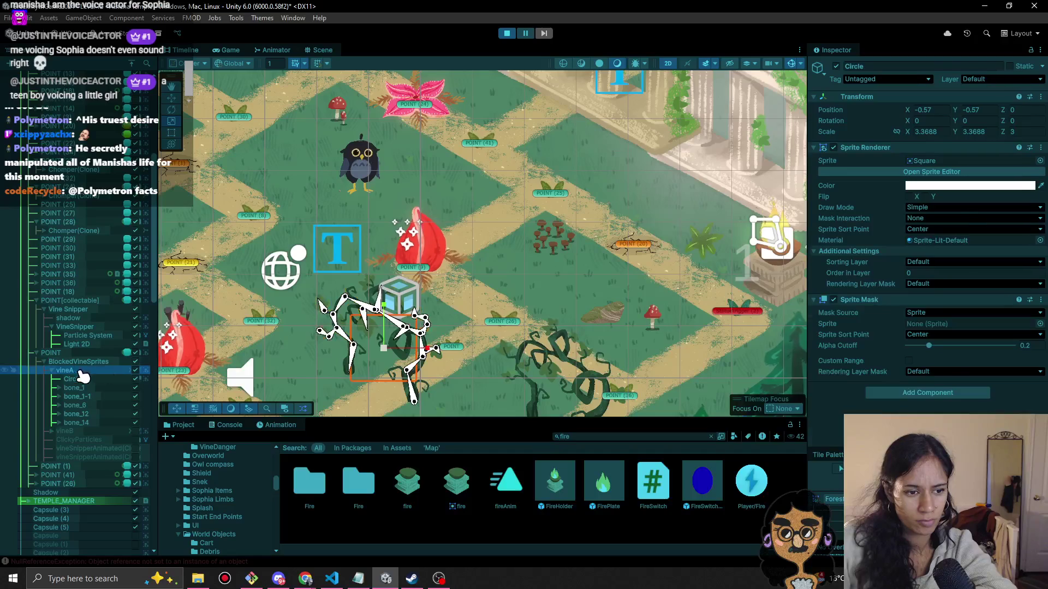
pyautogui.click(953, 219)
pyautogui.click(951, 243)
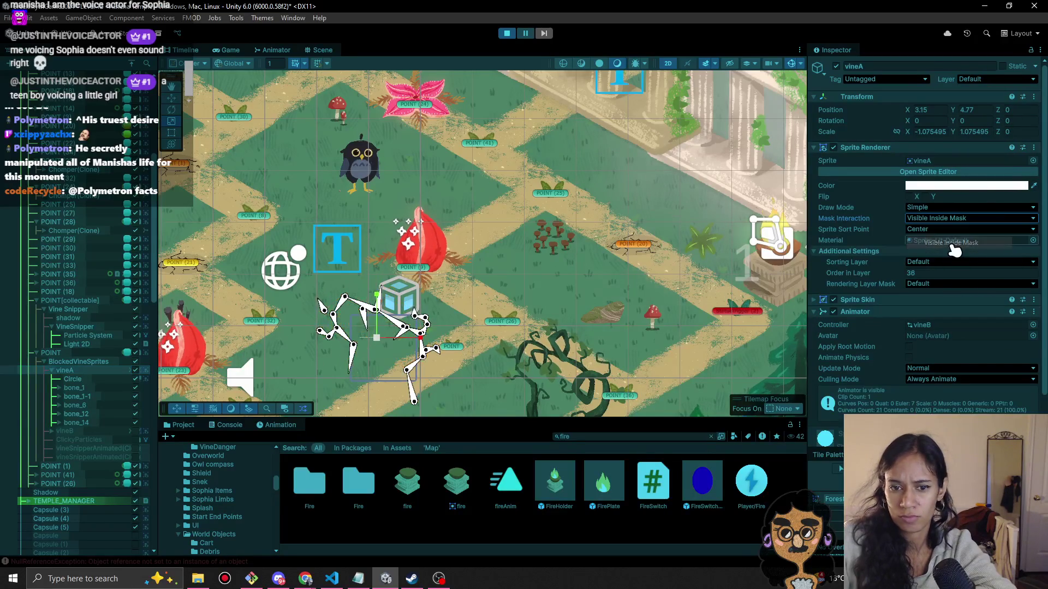
# Raise the Circle's Order in Layer to 9, leaving its colour unchanged.
pyautogui.scroll(-2, 843, 349)
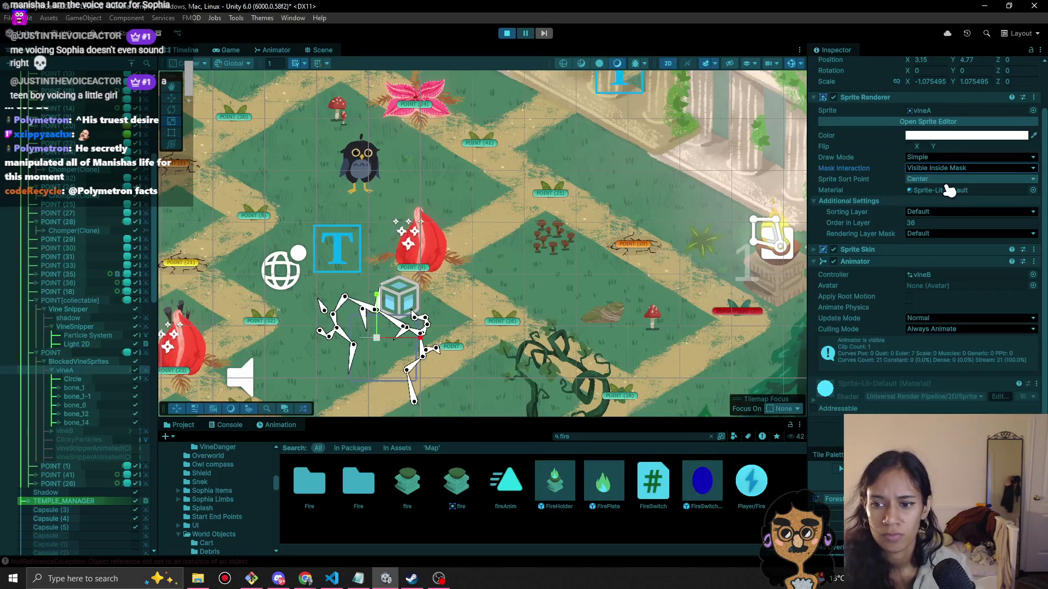
pyautogui.click(92, 380)
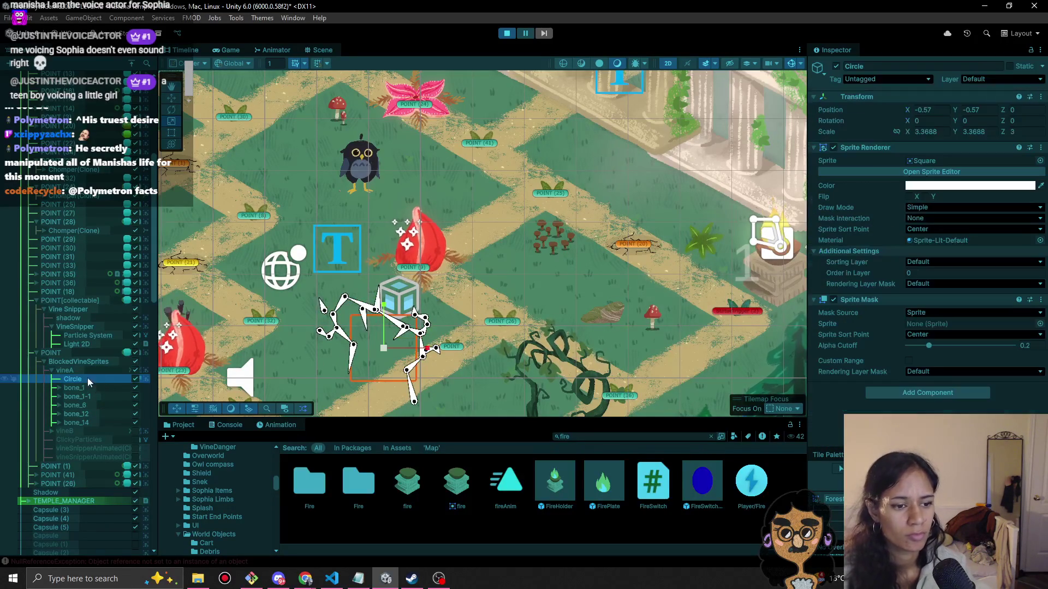
pyautogui.moveTo(894, 278); pyautogui.dragTo(898, 280)
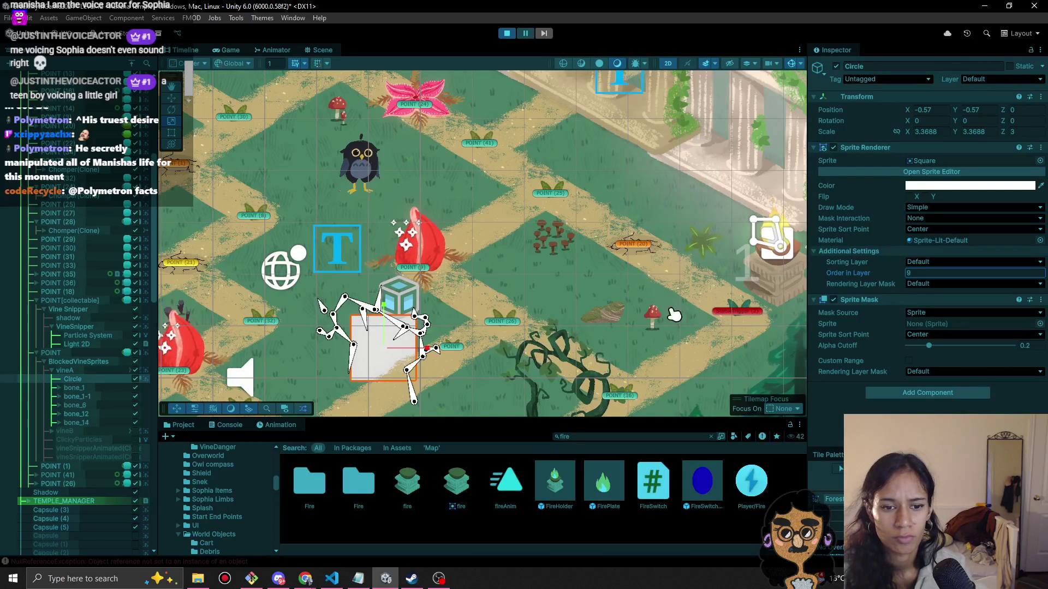
pyautogui.click(936, 186)
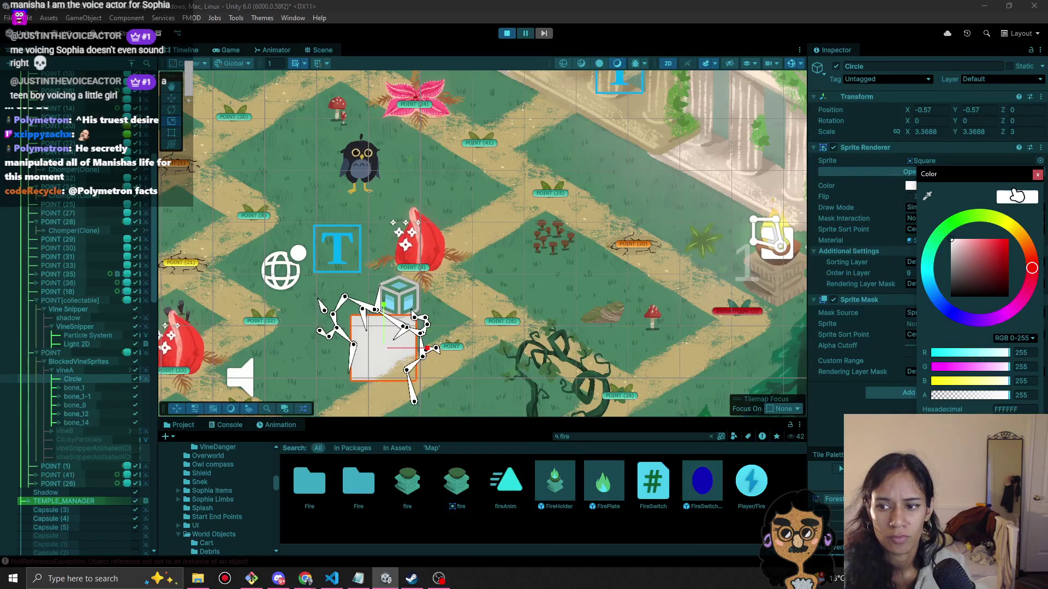
pyautogui.click(1037, 174)
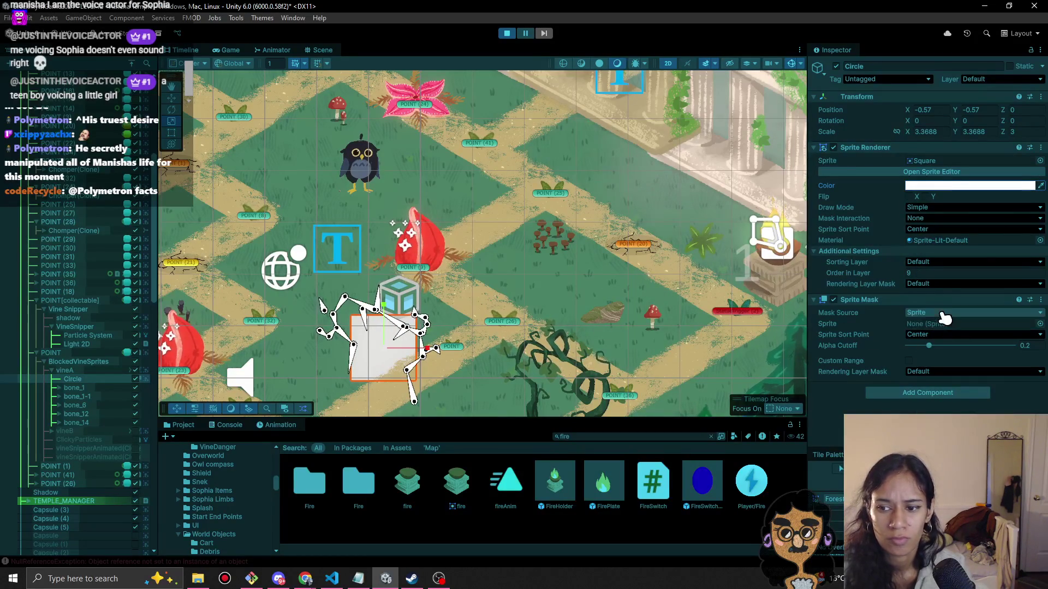
# Hide the Circle's white square by disabling its Sprite Renderer.
pyautogui.click(938, 161)
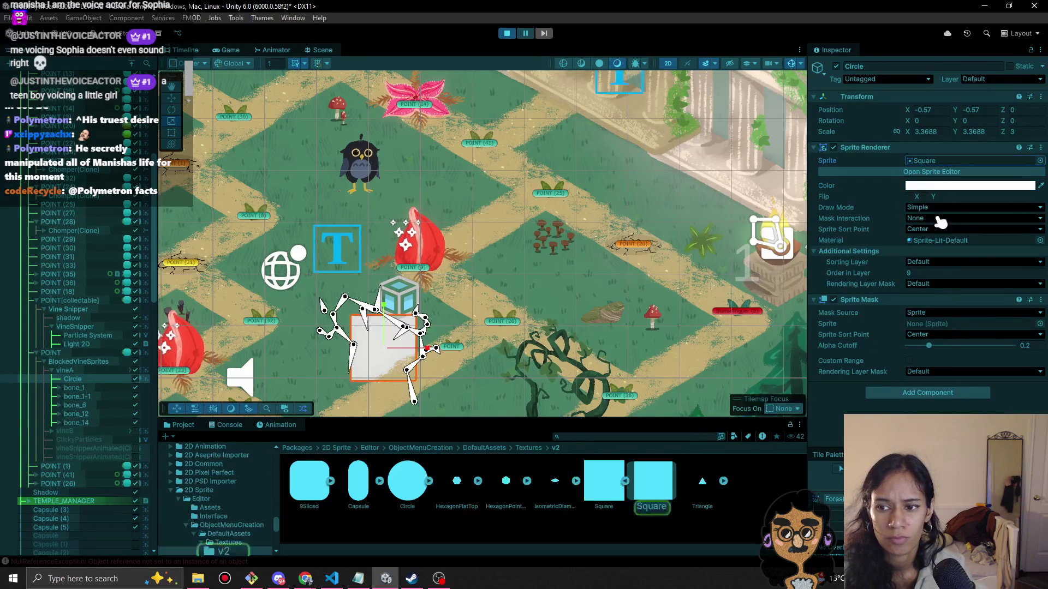
pyautogui.moveTo(892, 155); pyautogui.dragTo(940, 324)
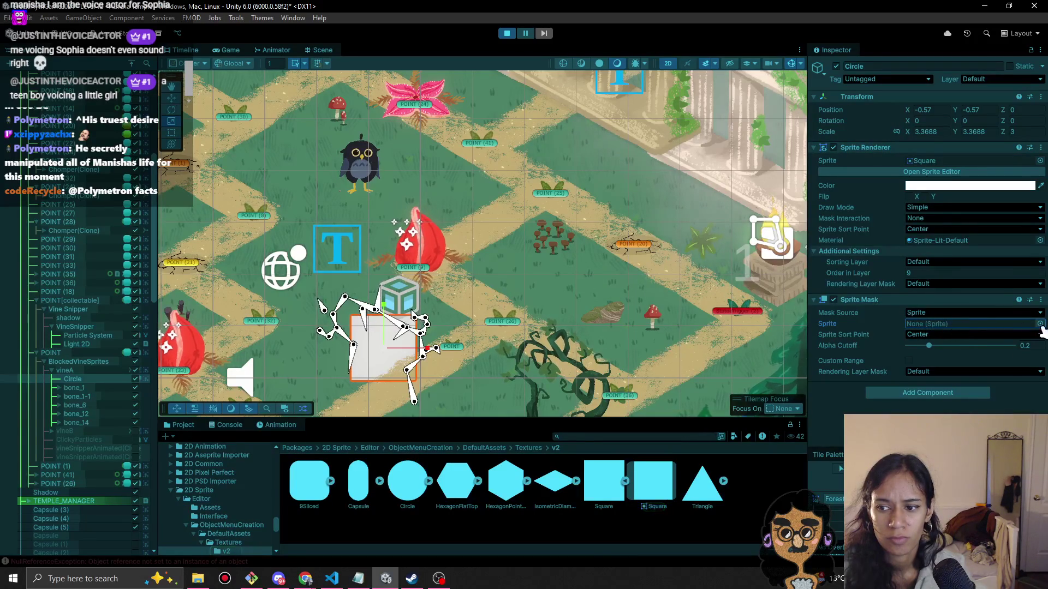
pyautogui.click(1040, 324)
pyautogui.click(1037, 220)
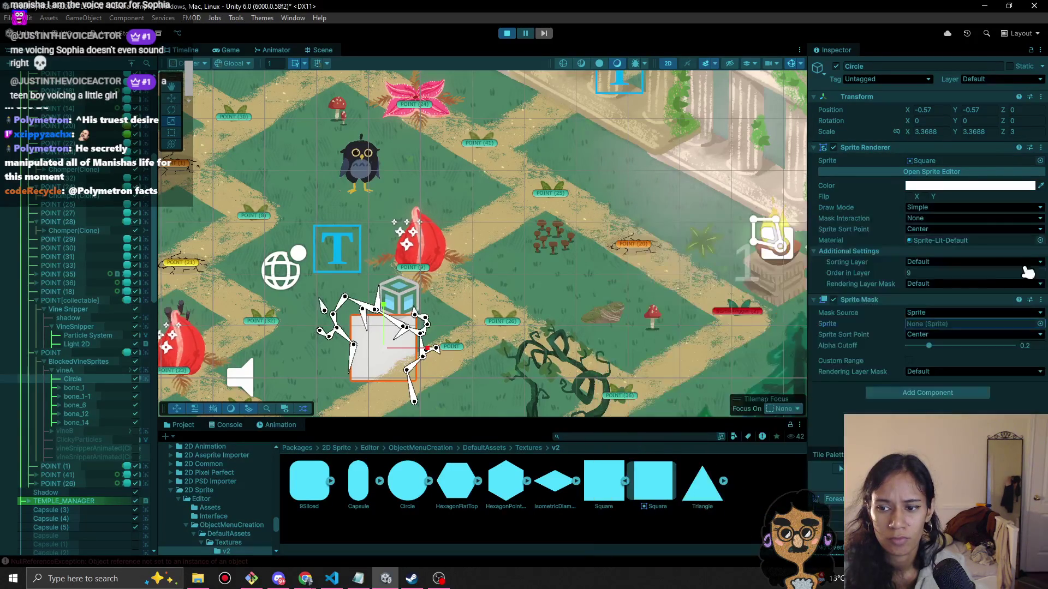
pyautogui.click(834, 148)
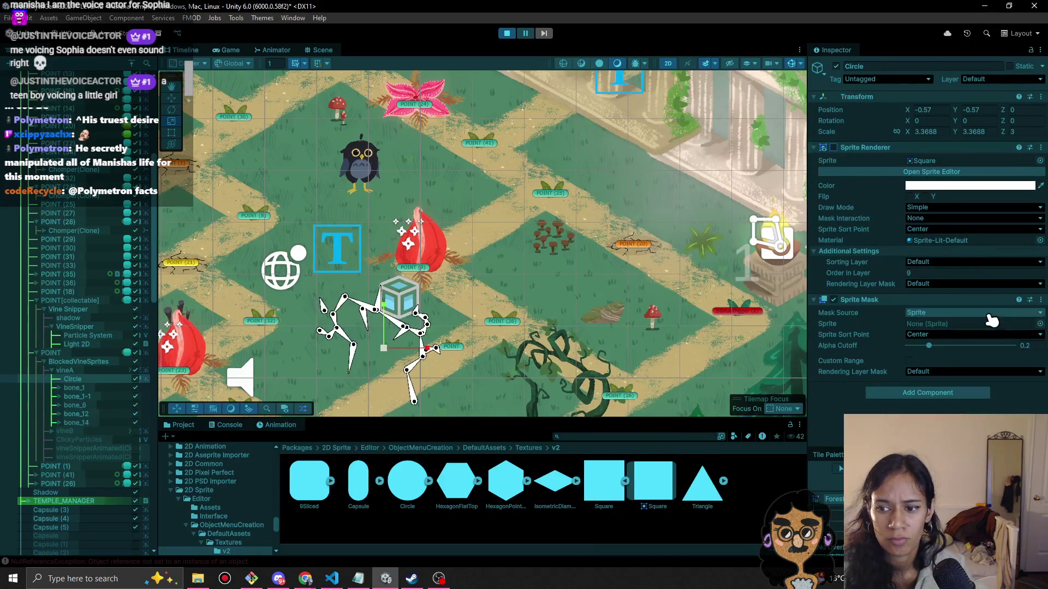
# Assign the blob sprite as the Sprite Mask shape and shrink the mask to about 2.51 scale.
pyautogui.click(1040, 324)
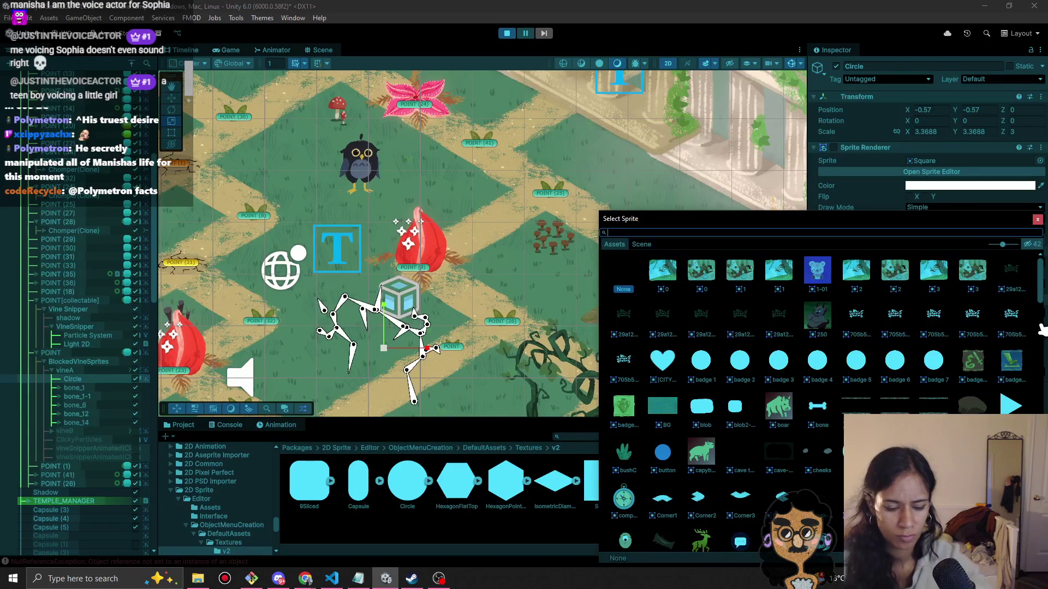
pyautogui.write('square')
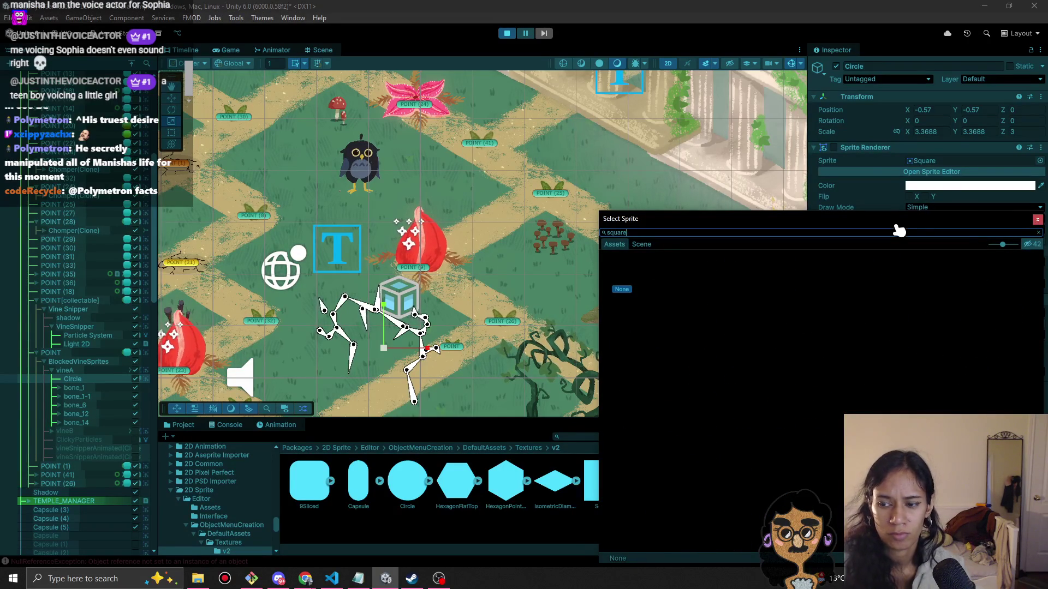
pyautogui.press('BackSpace')
pyautogui.press('BackSpace')
pyautogui.press('BackSpace')
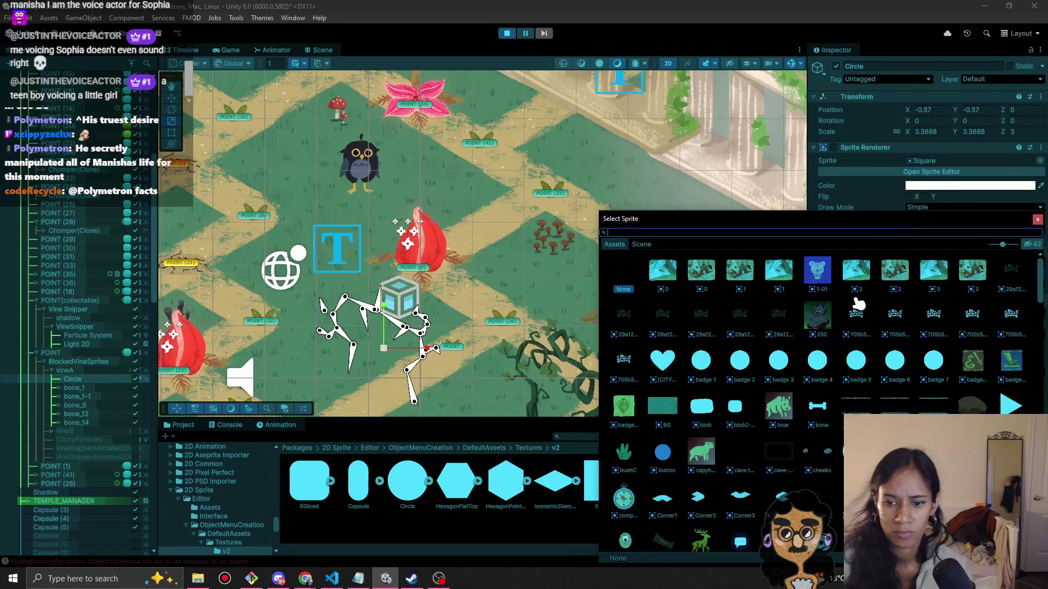
pyautogui.scroll(-1, 832, 376)
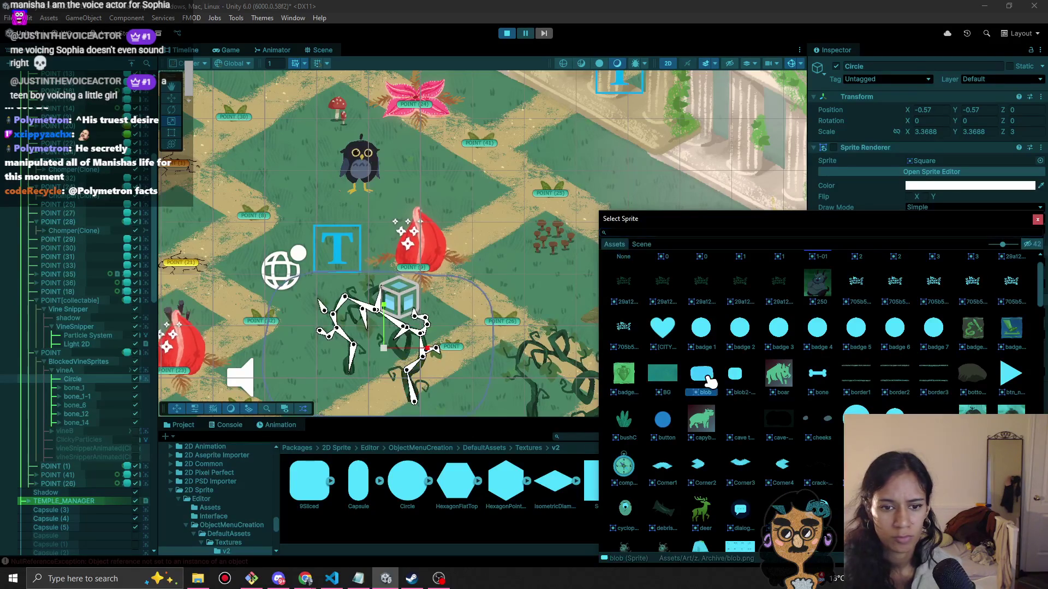
pyautogui.doubleClick(702, 377)
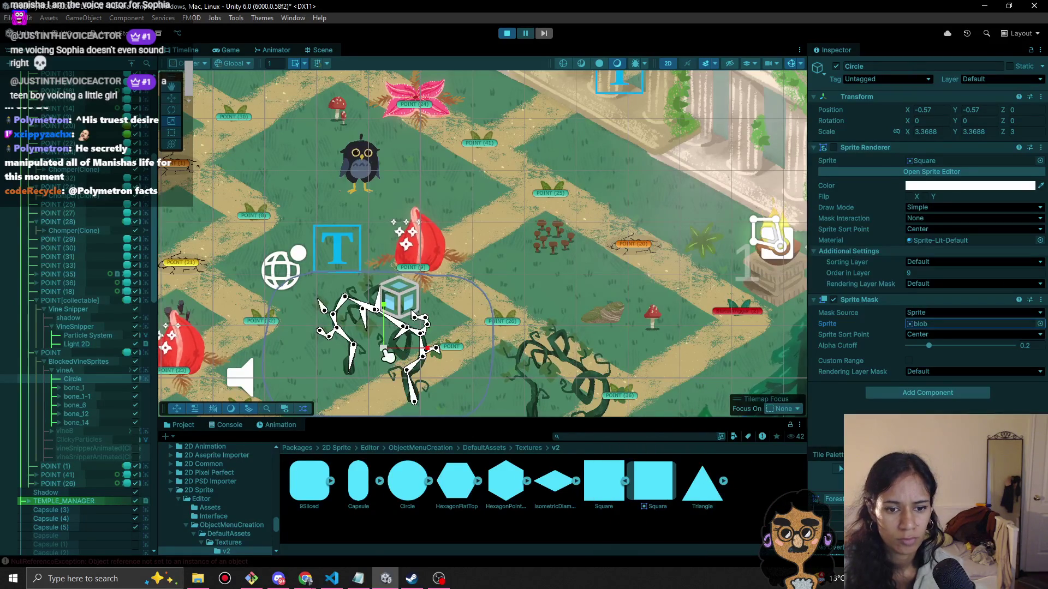
pyautogui.press('r')
pyautogui.moveTo(383, 349); pyautogui.dragTo(365, 349)
# Rotate the Circle mask slightly and move it up over the vine, checking the result in the Game view.
pyautogui.press('e')
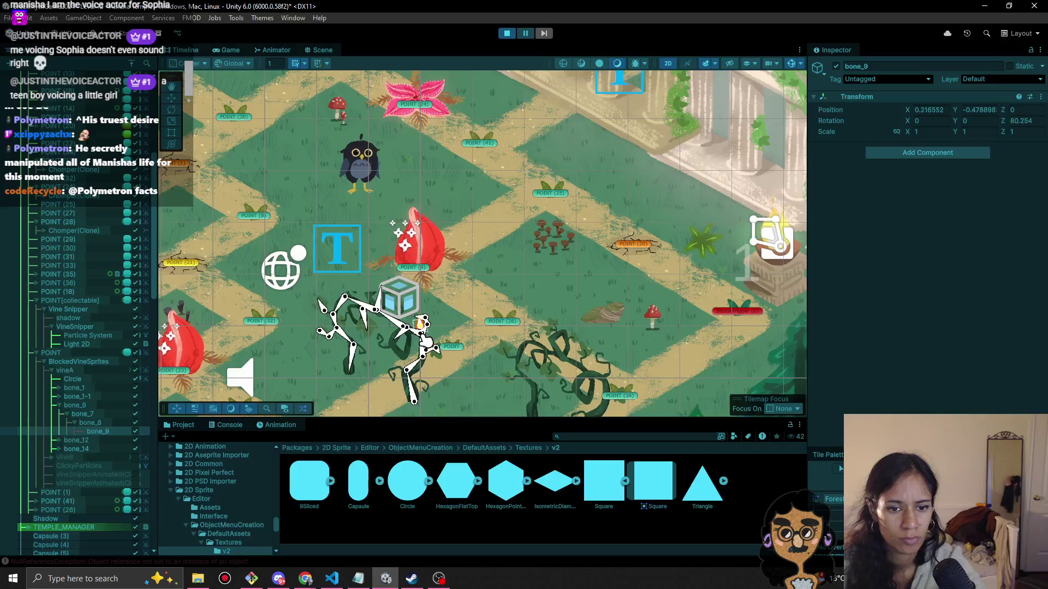
pyautogui.click(105, 379)
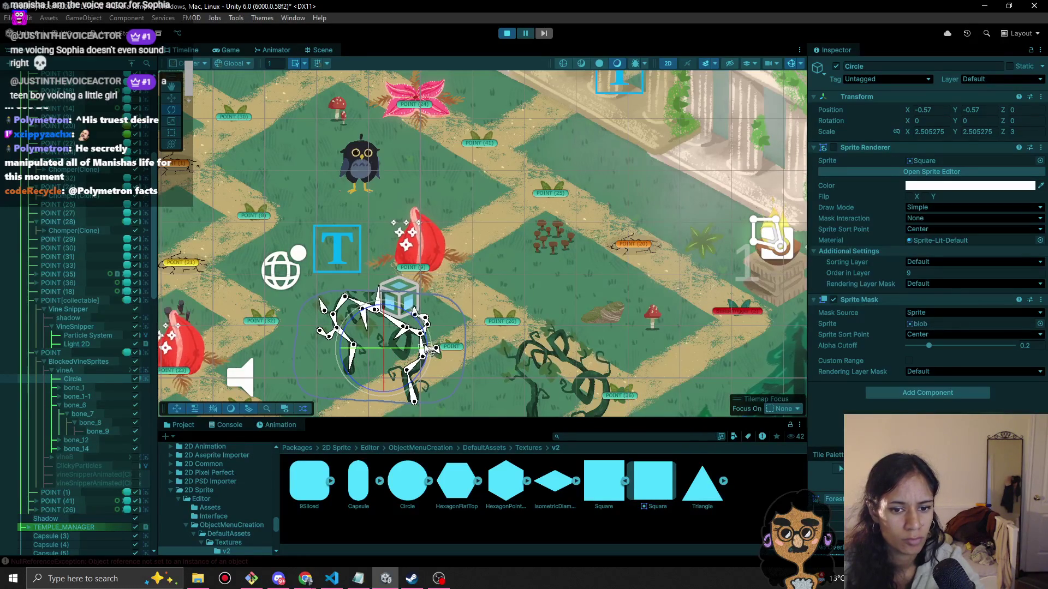
pyautogui.moveTo(388, 397); pyautogui.dragTo(356, 399)
pyautogui.press('w')
pyautogui.moveTo(393, 347); pyautogui.dragTo(402, 318)
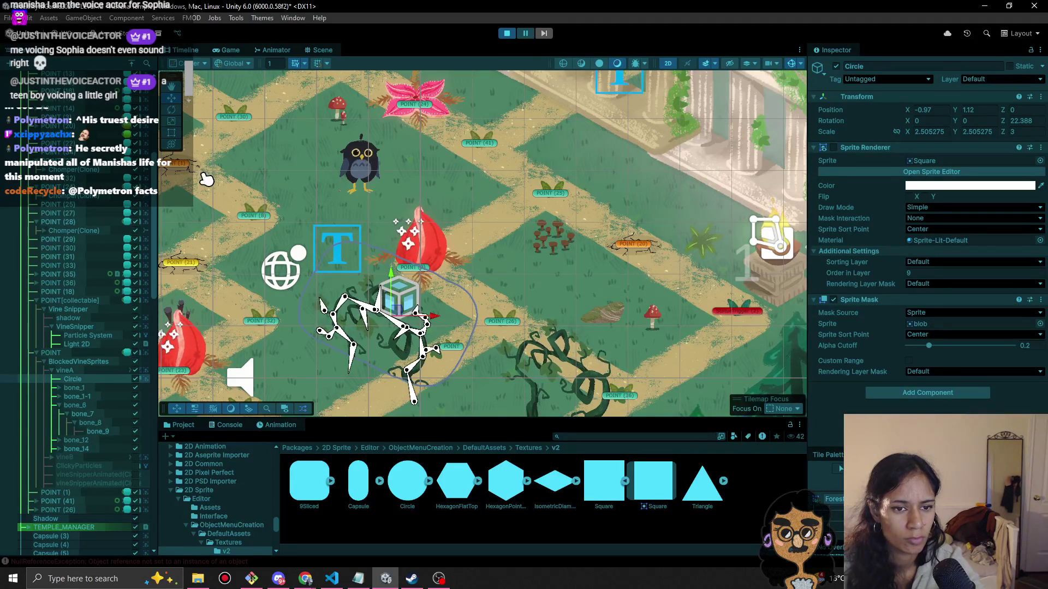
pyautogui.click(227, 50)
pyautogui.click(322, 50)
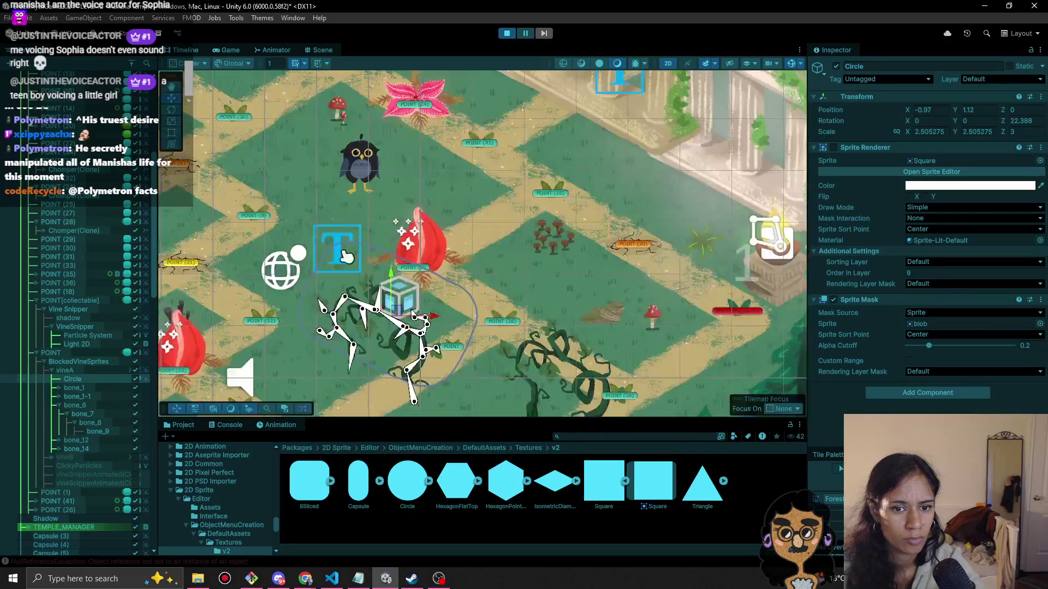
pyautogui.moveTo(401, 310); pyautogui.dragTo(404, 308)
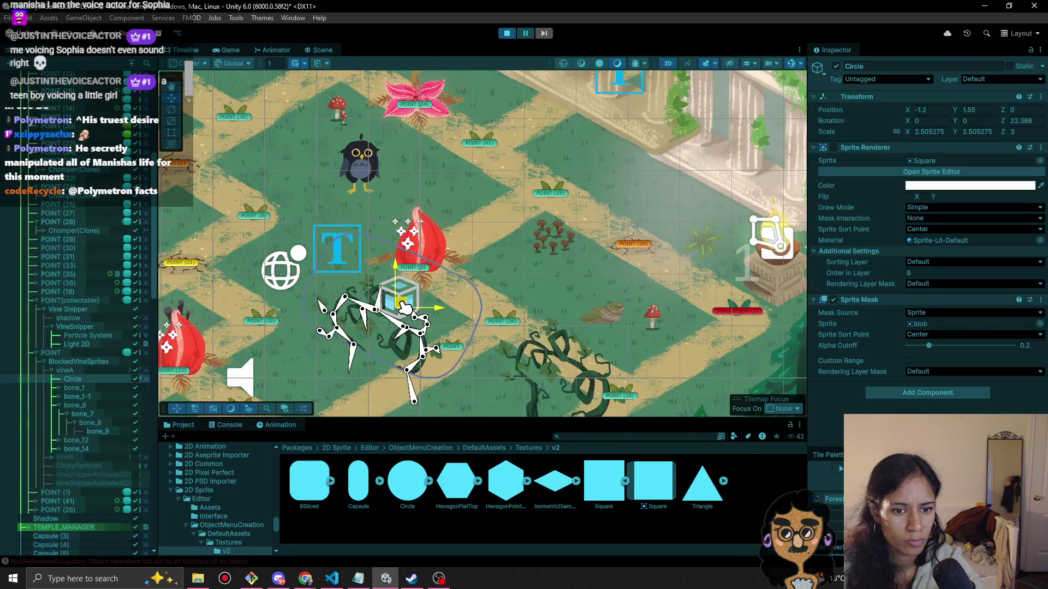
# Lower the BlockedVineSprites group to -7.05, -8.27 and preview it in the Game view.
pyautogui.click(98, 363)
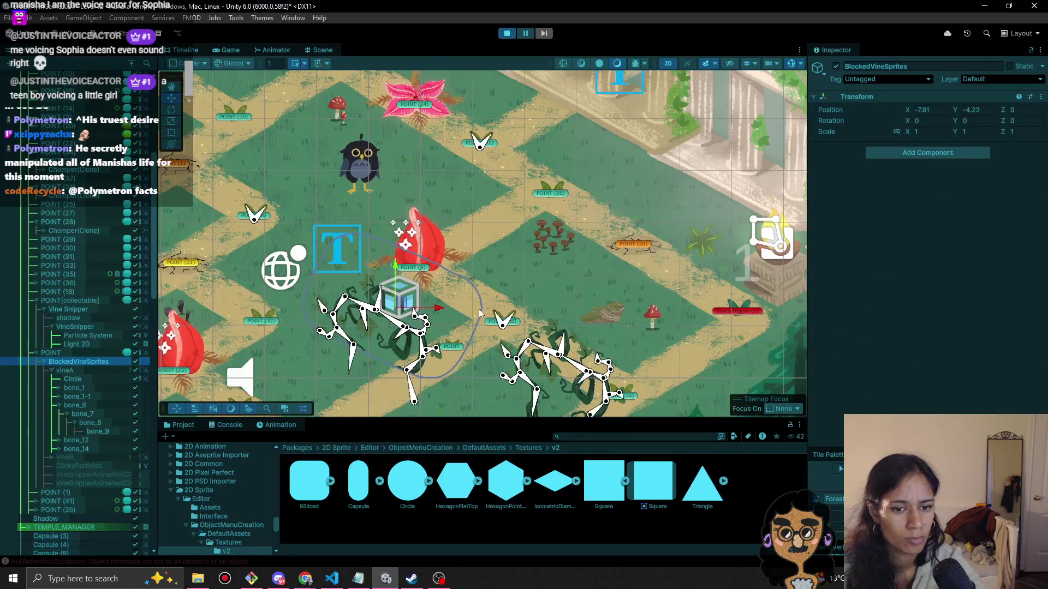
pyautogui.moveTo(415, 310); pyautogui.dragTo(422, 349)
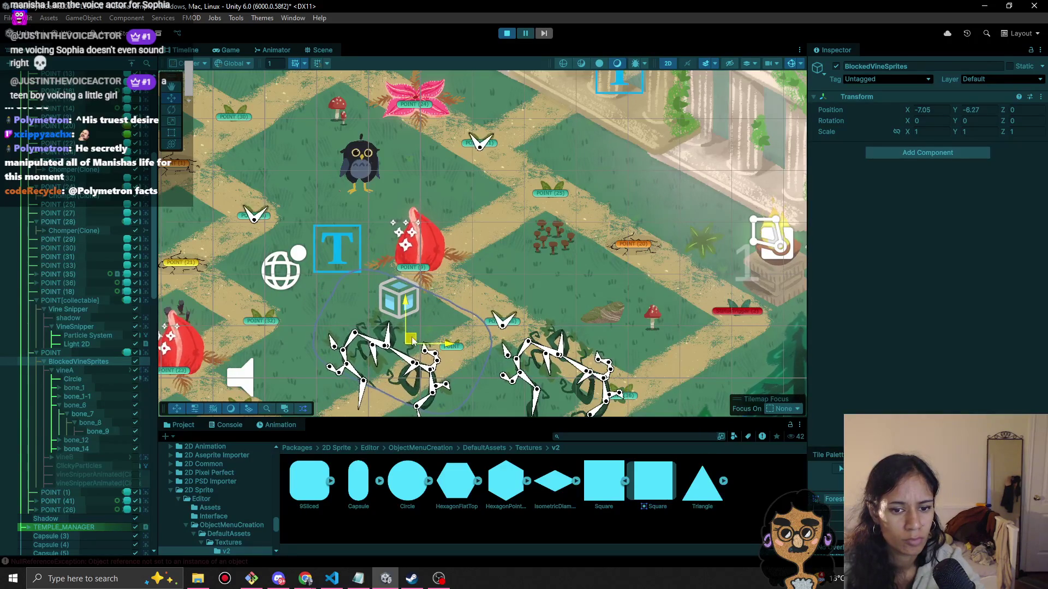
pyautogui.click(229, 50)
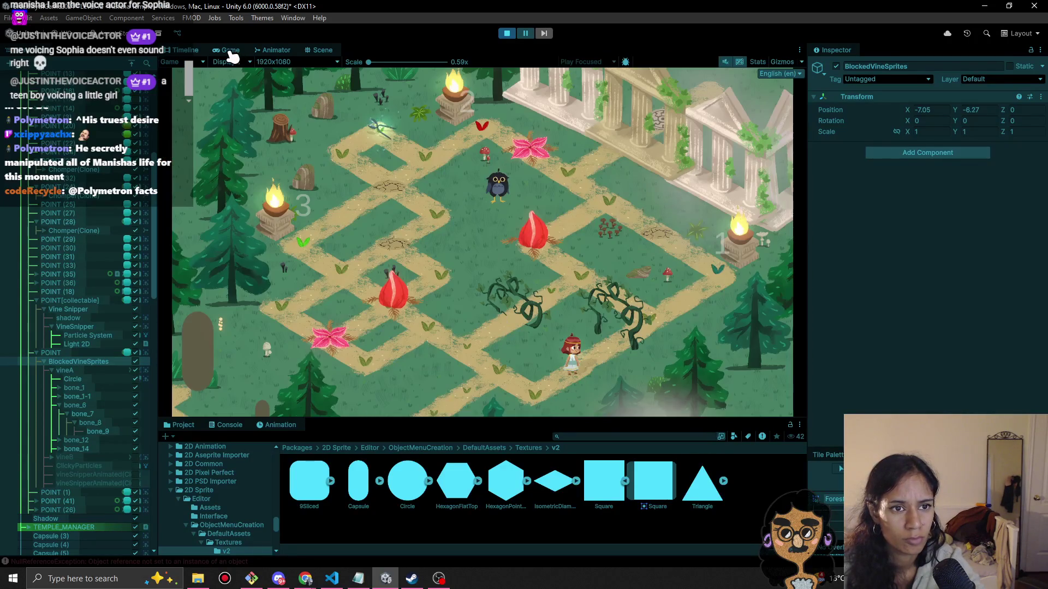
# Nudge vineA's Circle mask to position -1.75, 1.64 in the Scene view.
pyautogui.click(275, 51)
pyautogui.click(228, 51)
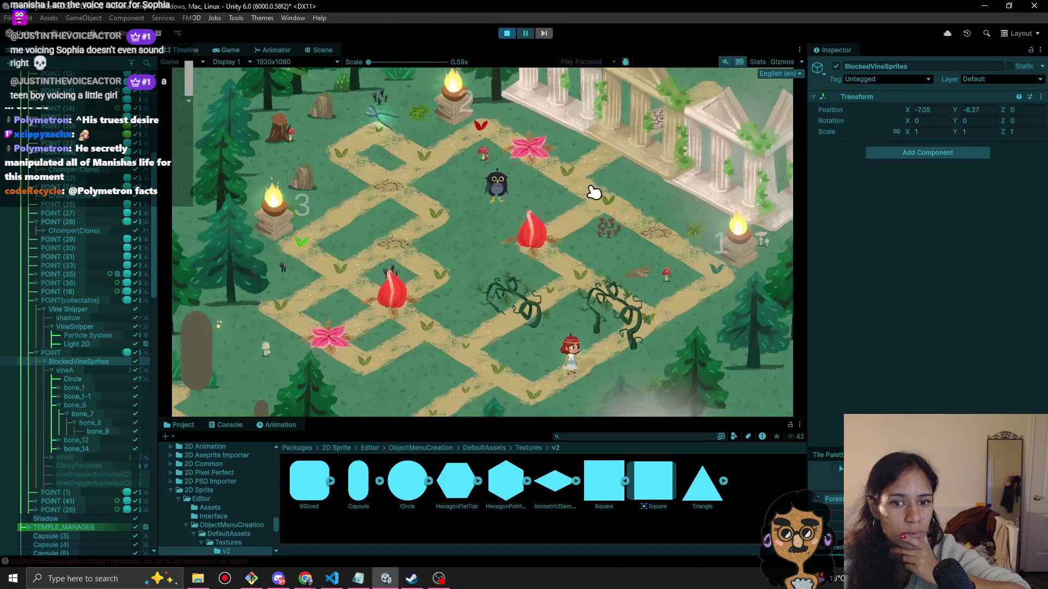
pyautogui.click(314, 51)
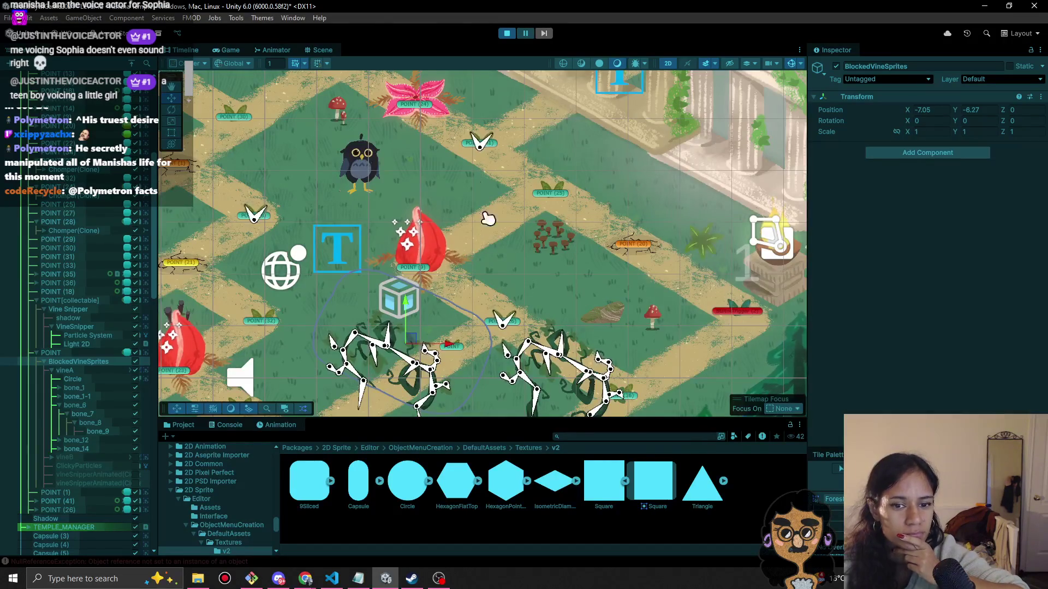
pyautogui.click(77, 379)
pyautogui.moveTo(411, 339); pyautogui.dragTo(421, 338)
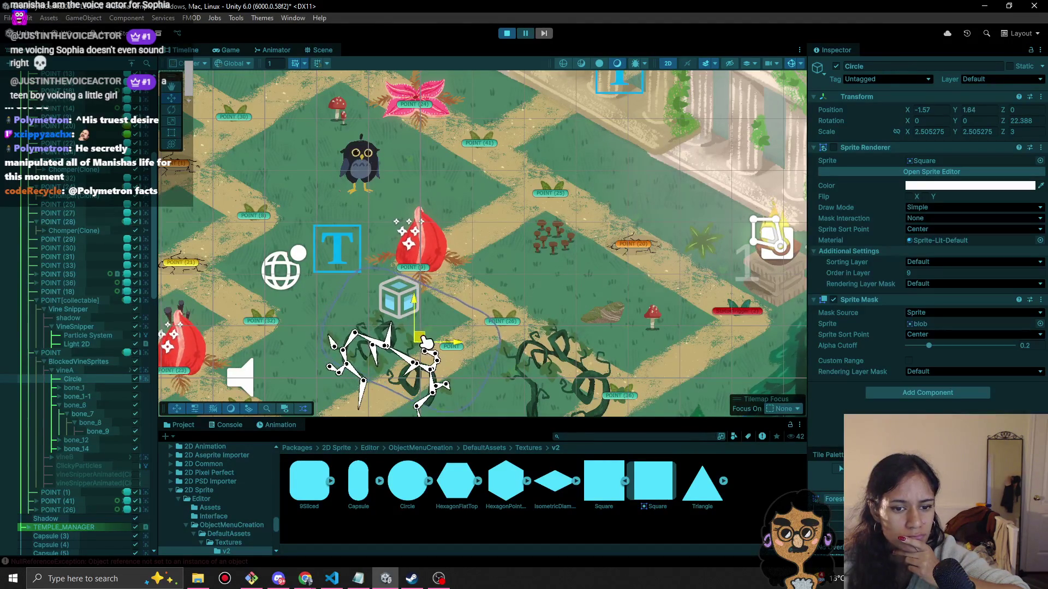
# Walk the girl down-left, up-left and down-right along the path in the running game.
pyautogui.click(229, 50)
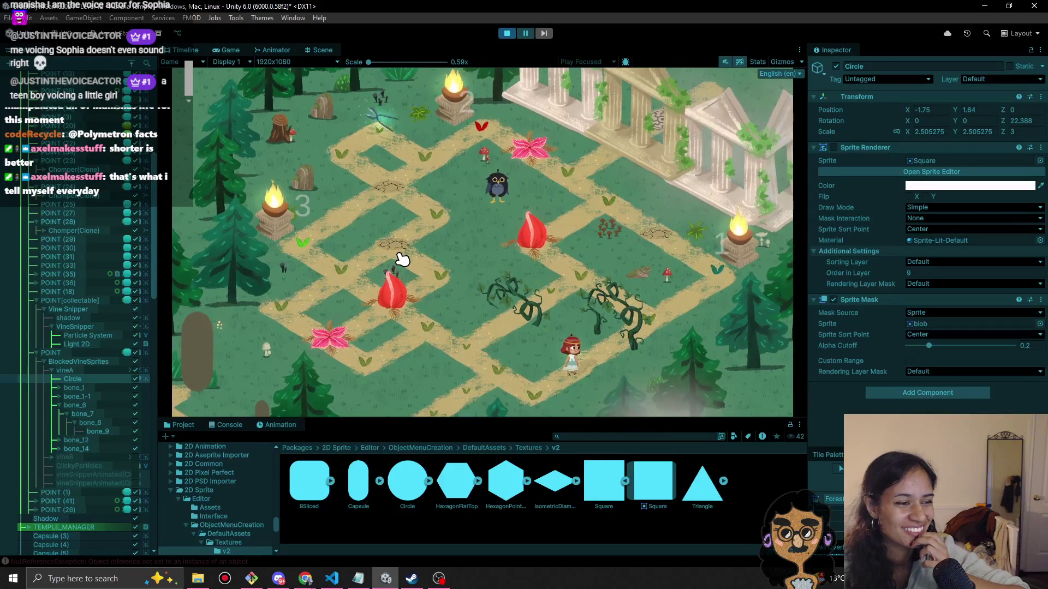
pyautogui.click(545, 398)
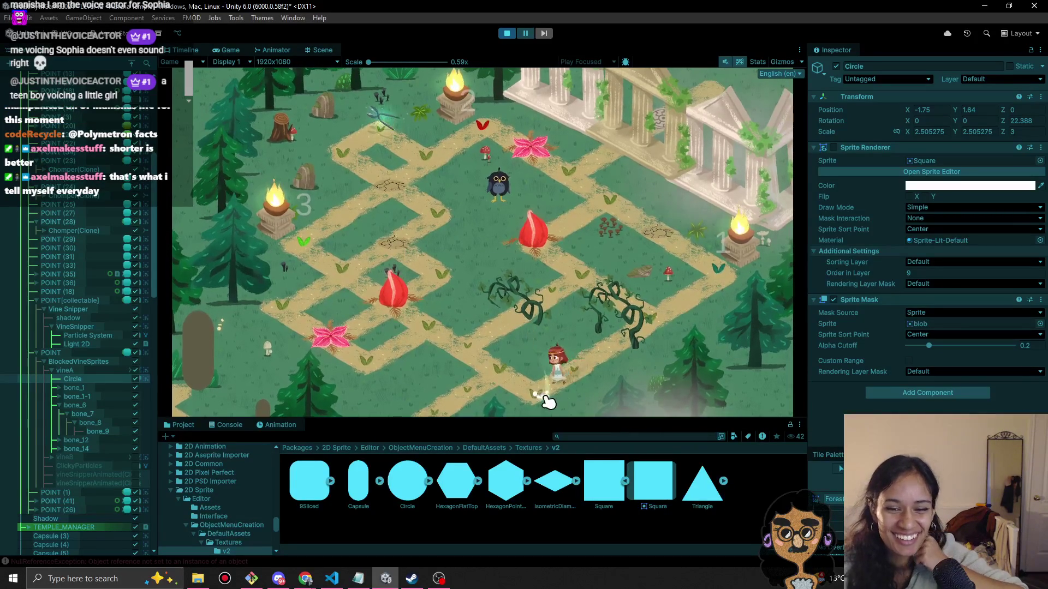
pyautogui.click(465, 330)
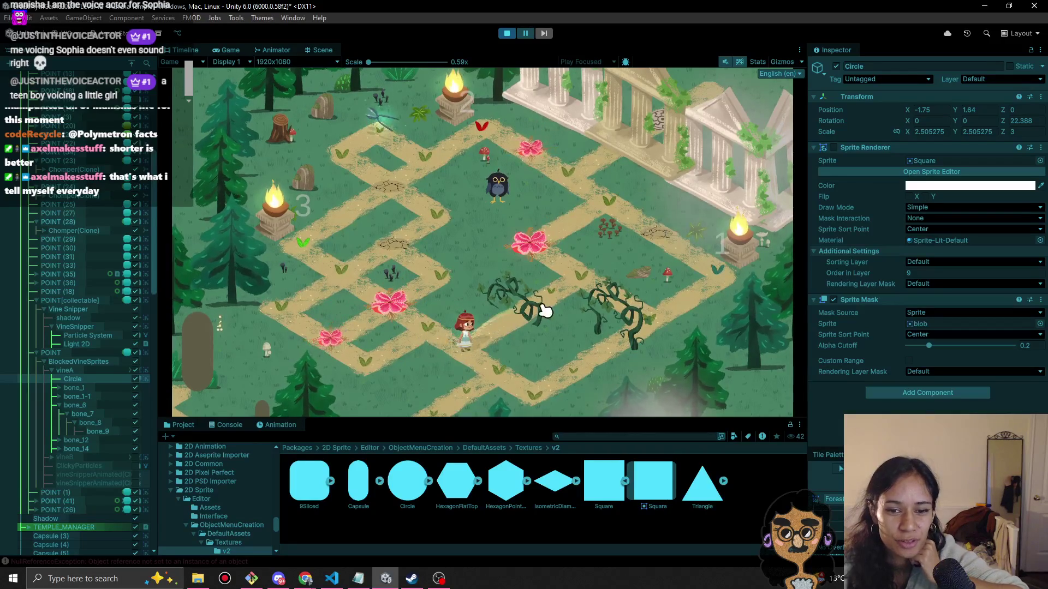
pyautogui.click(511, 365)
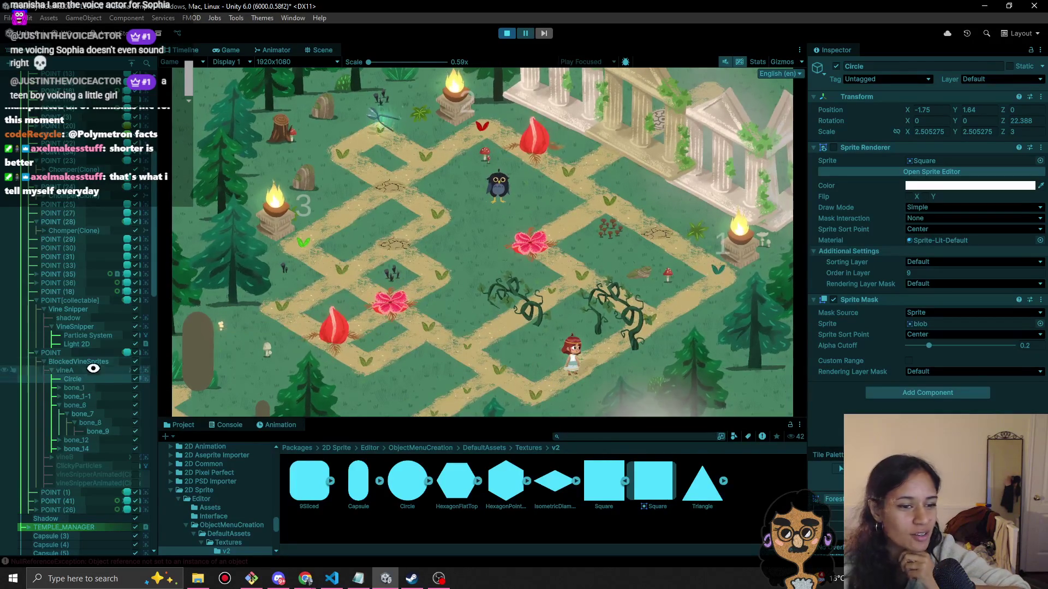
pyautogui.click(80, 459)
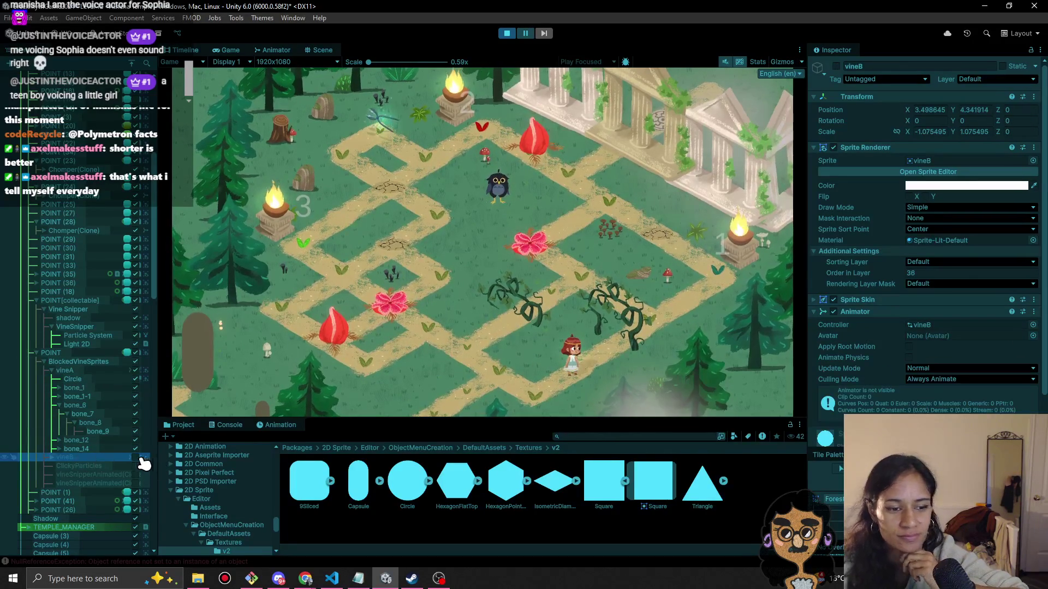
# Set vineB's Mask Interaction to Visible Inside Mask.
pyautogui.click(81, 380)
pyautogui.click(97, 459)
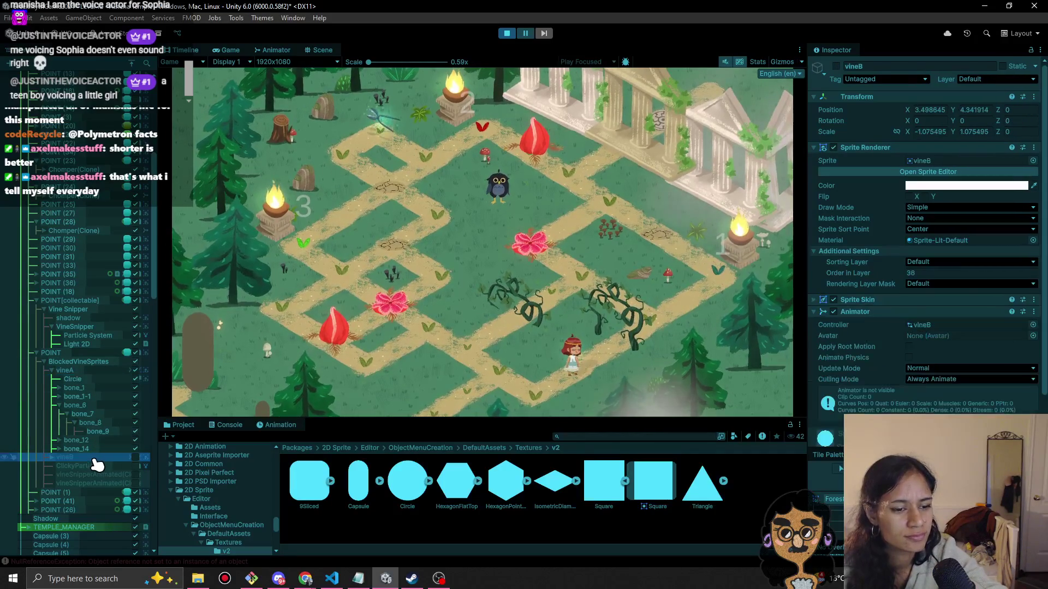
pyautogui.click(65, 456)
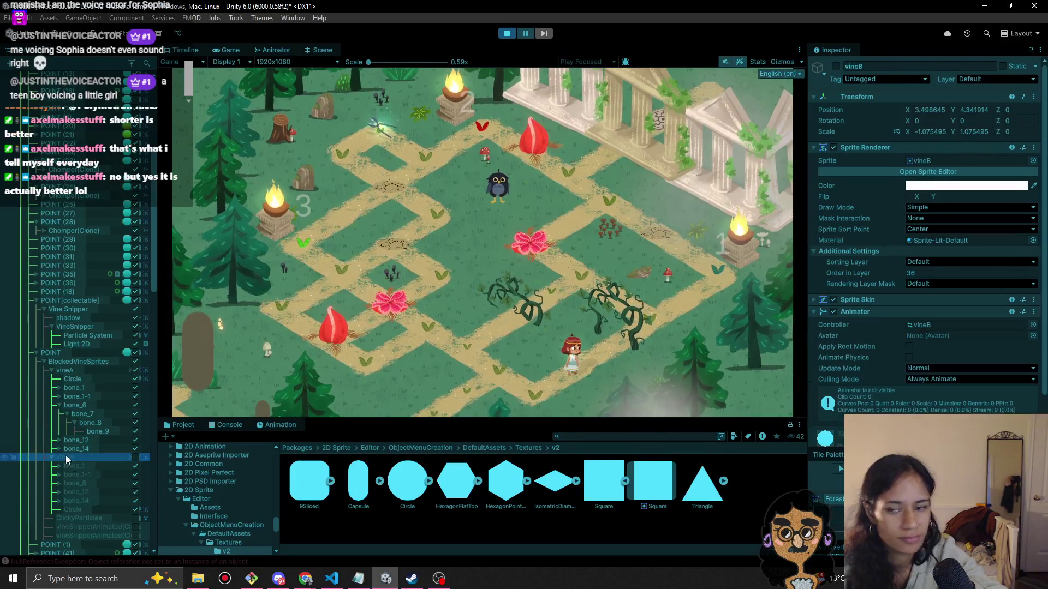
pyautogui.click(934, 218)
pyautogui.click(934, 242)
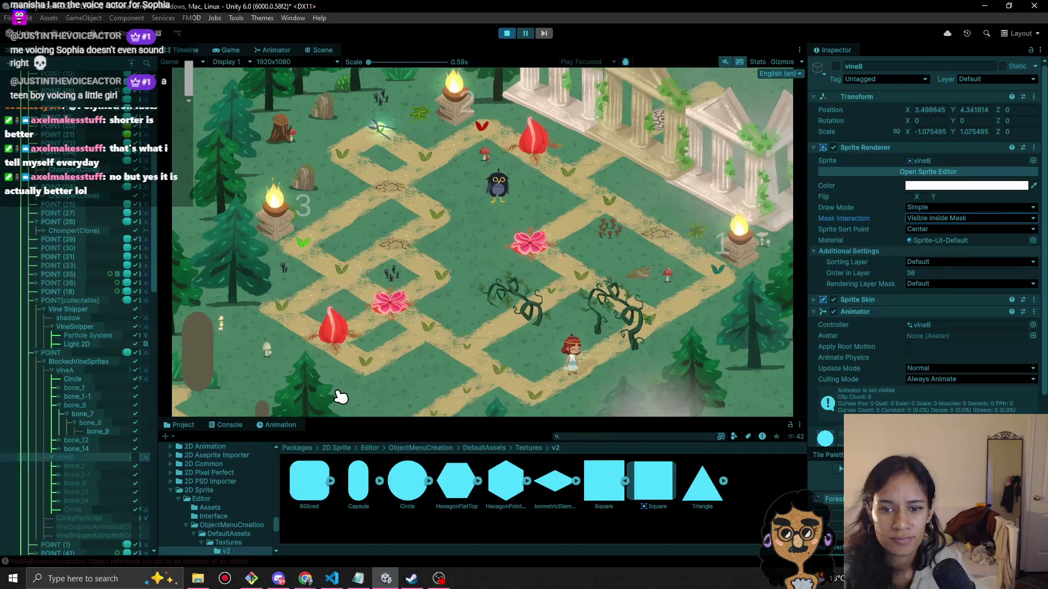
# Turn vineB on and vineA off, then walk the girl left along the path.
pyautogui.click(139, 457)
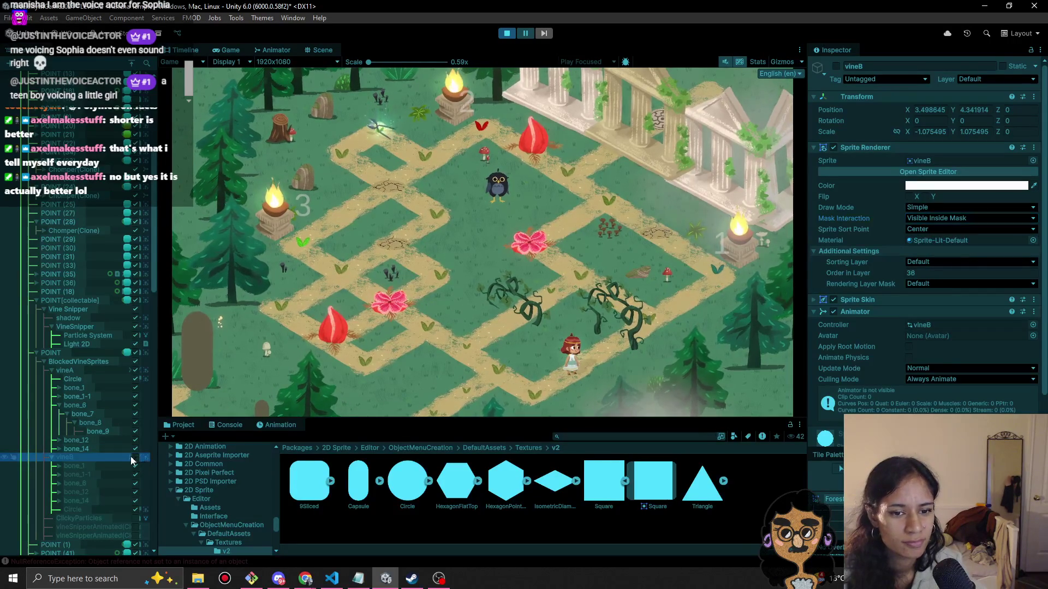
pyautogui.click(136, 458)
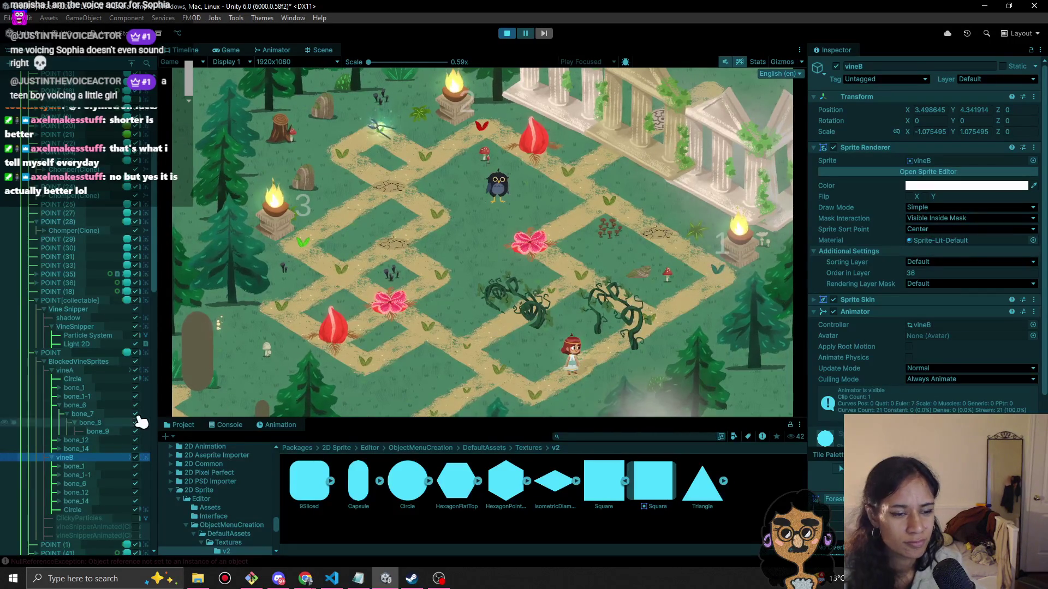
pyautogui.click(136, 370)
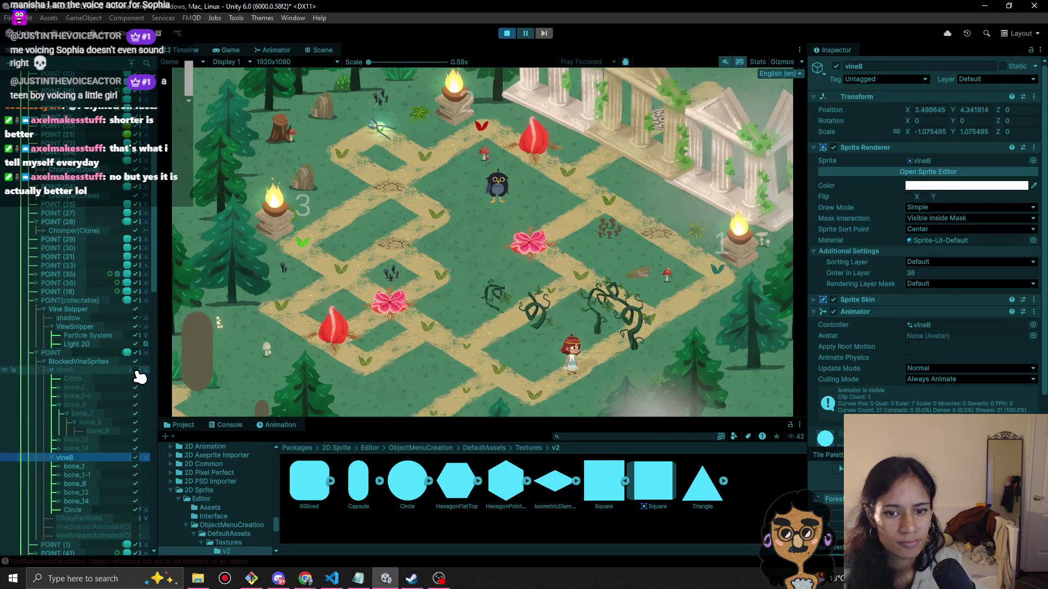
pyautogui.click(454, 399)
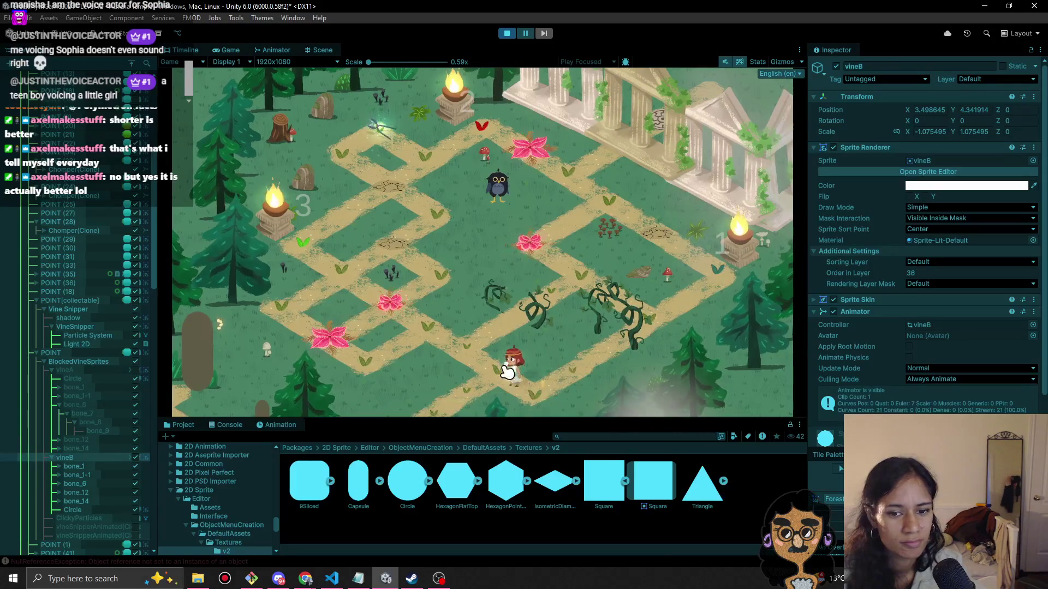
# Walk the girl up the path toward the temple and pick up the glowing vine snipper.
pyautogui.click(559, 296)
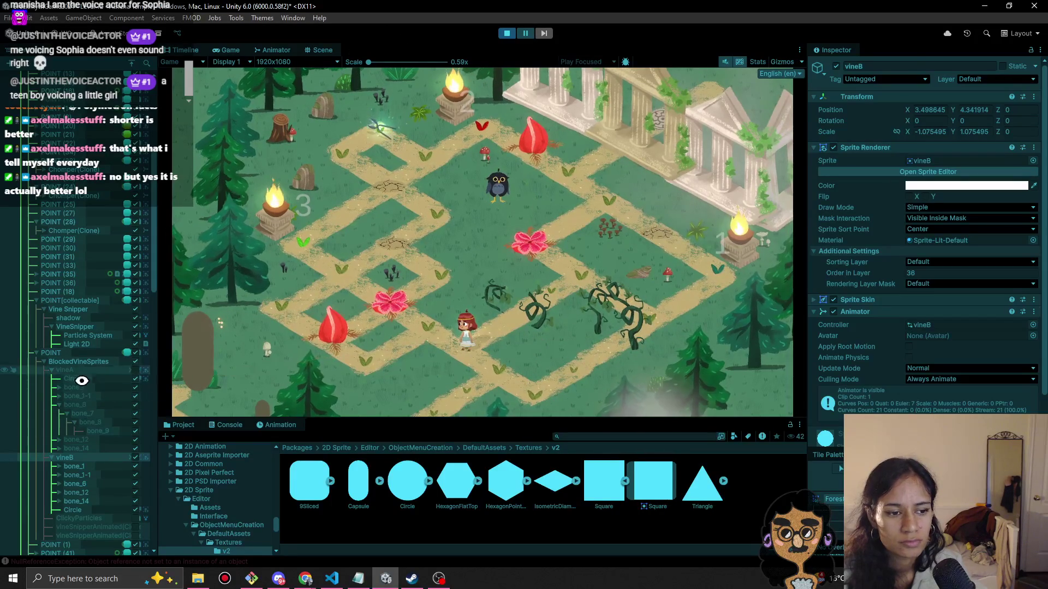
pyautogui.click(73, 370)
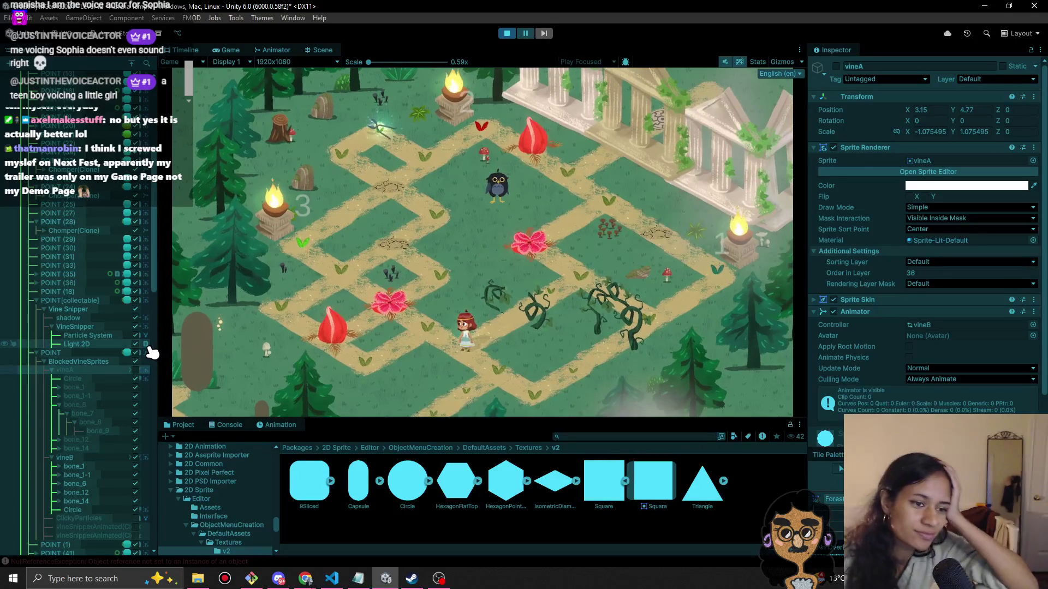
pyautogui.moveTo(156, 289); pyautogui.dragTo(156, 306)
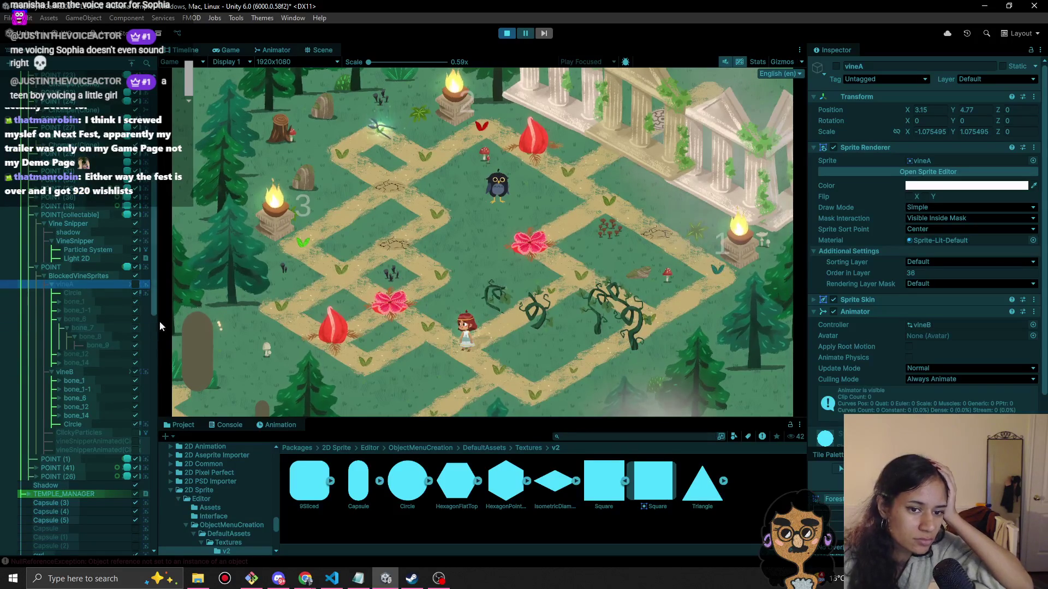
pyautogui.click(486, 361)
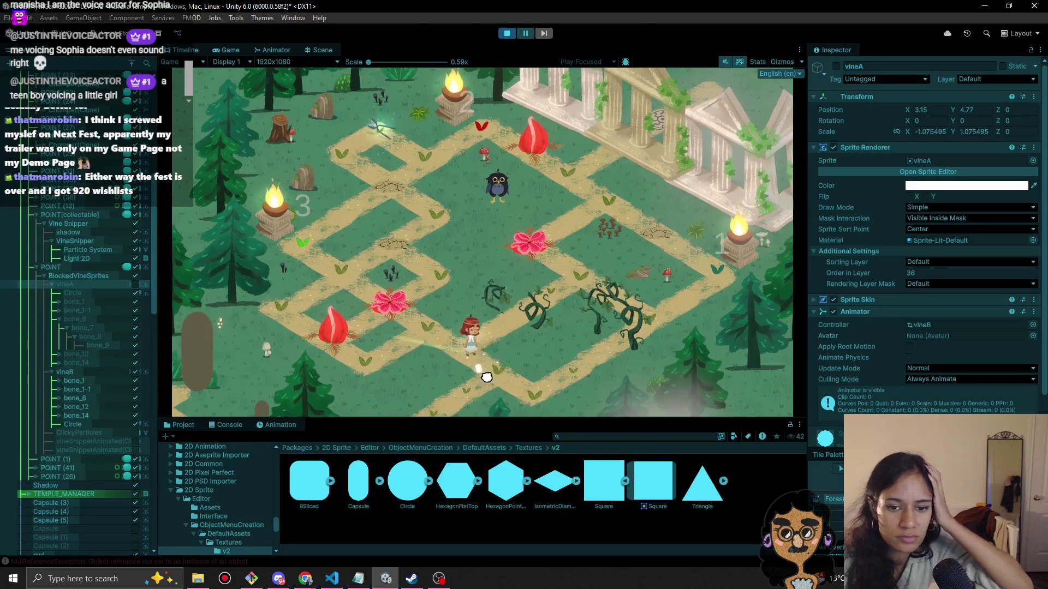
pyautogui.click(448, 340)
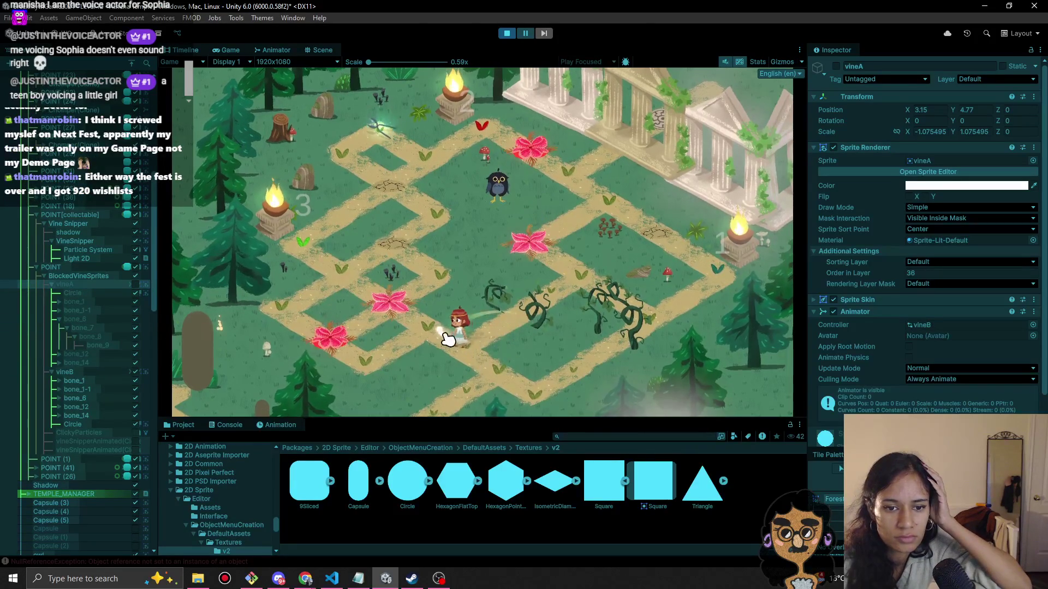
pyautogui.click(352, 364)
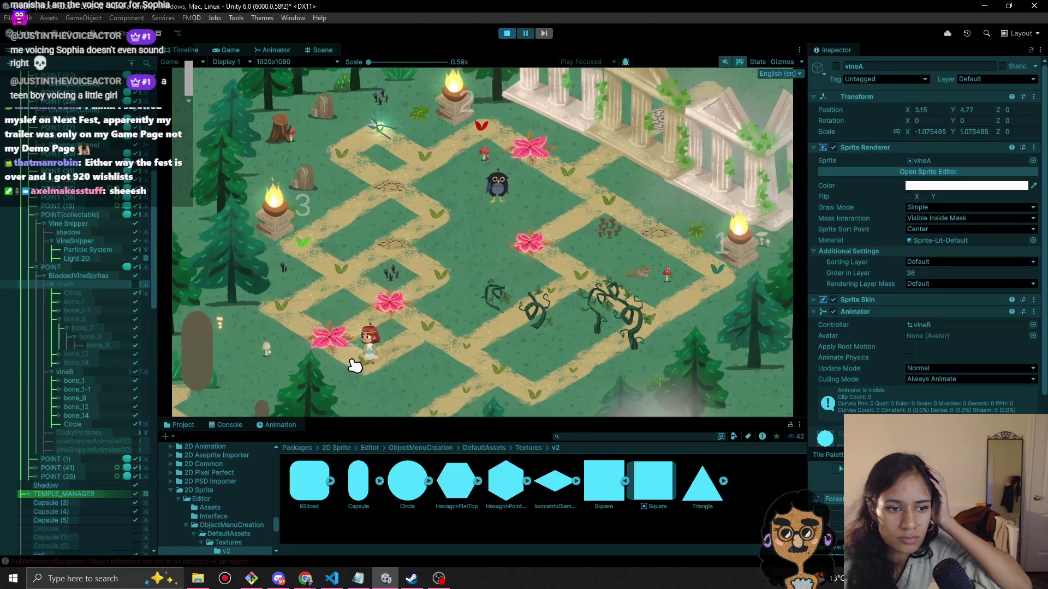
pyautogui.click(277, 300)
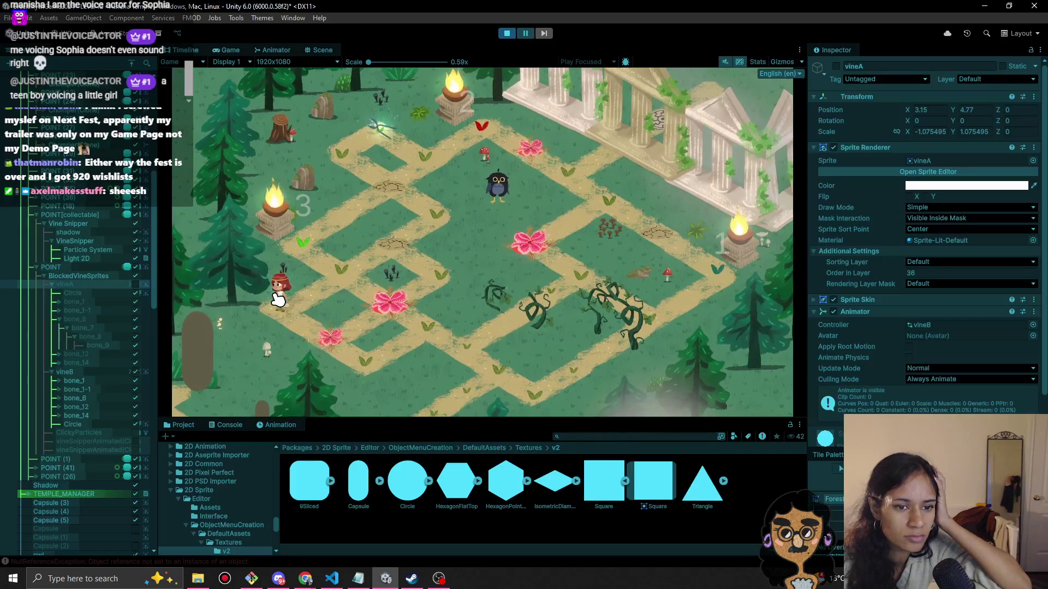
pyautogui.click(301, 235)
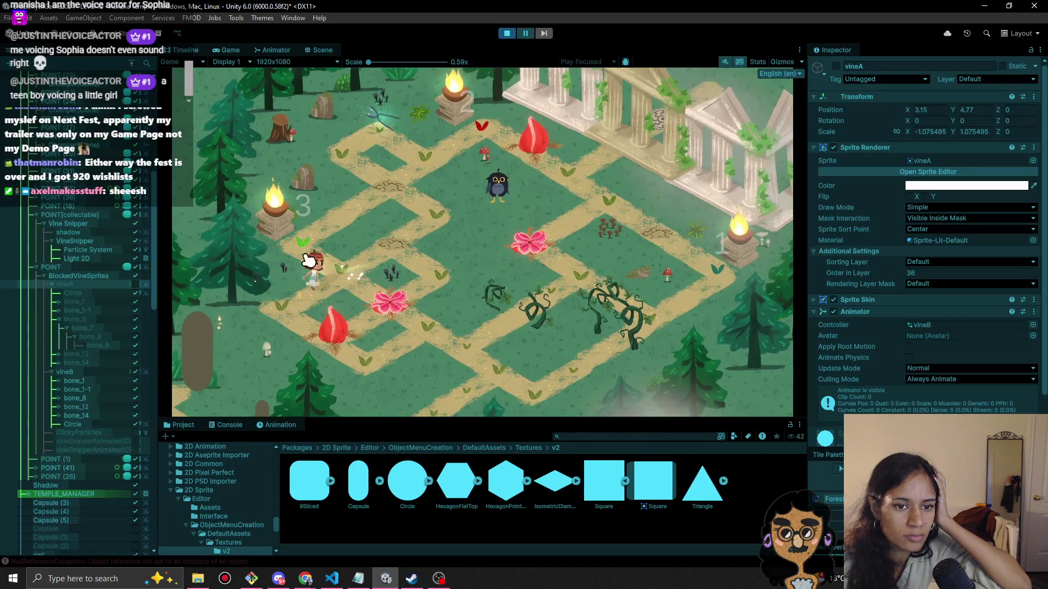
pyautogui.click(355, 218)
pyautogui.click(421, 159)
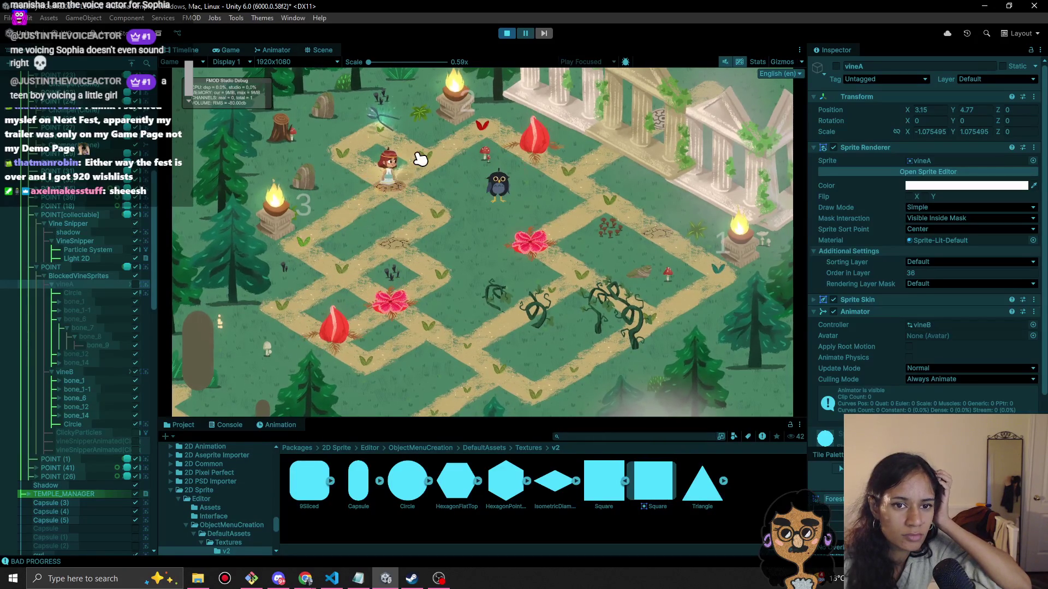
pyautogui.click(380, 132)
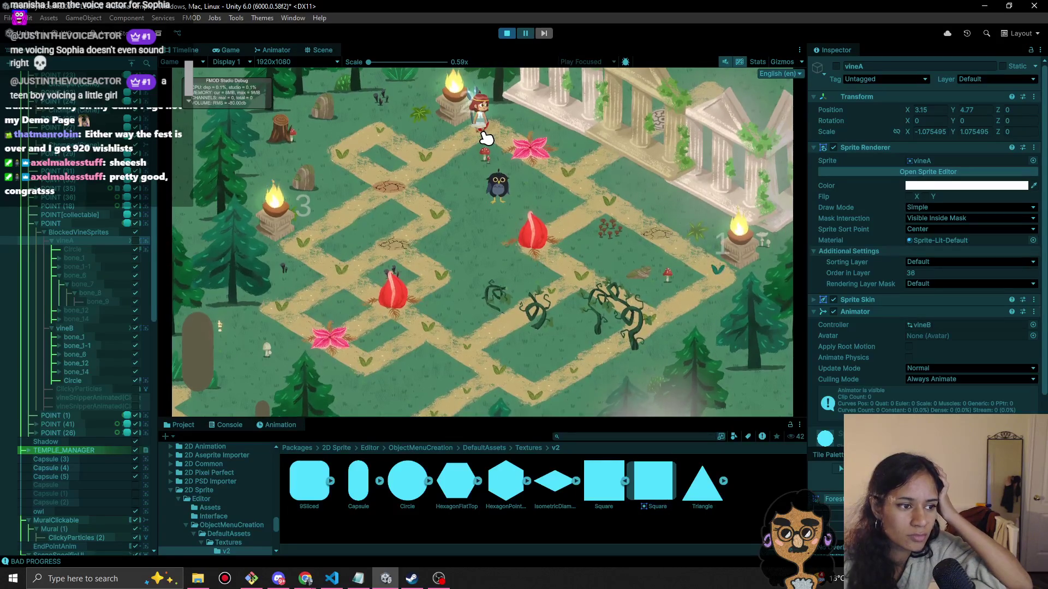
# Swap the flower blooms, cut the blocking vines, inspect BlockedVineSprites and stop the playtest.
pyautogui.click(546, 162)
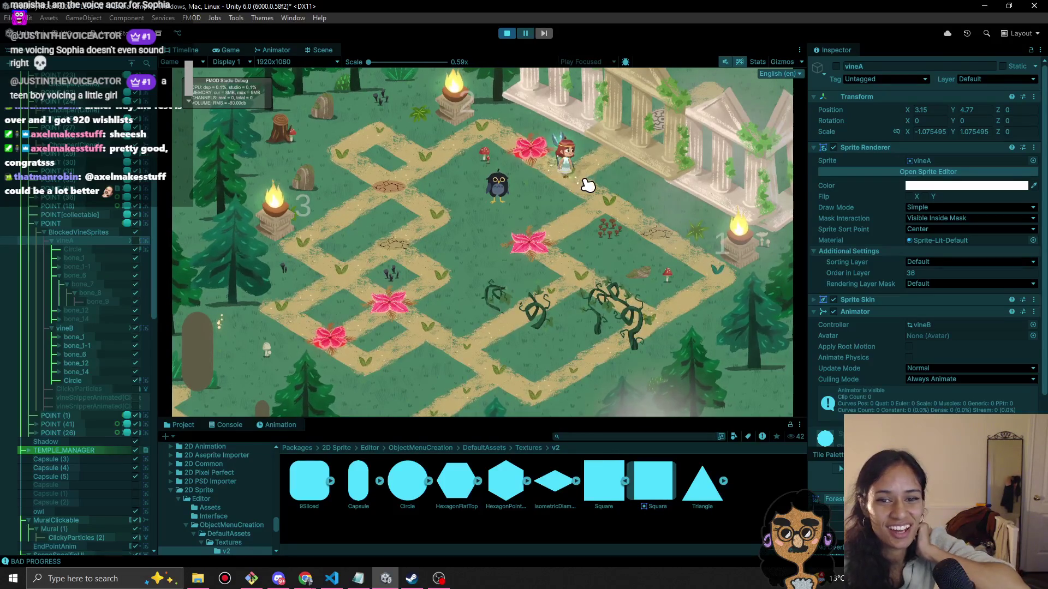
pyautogui.click(606, 207)
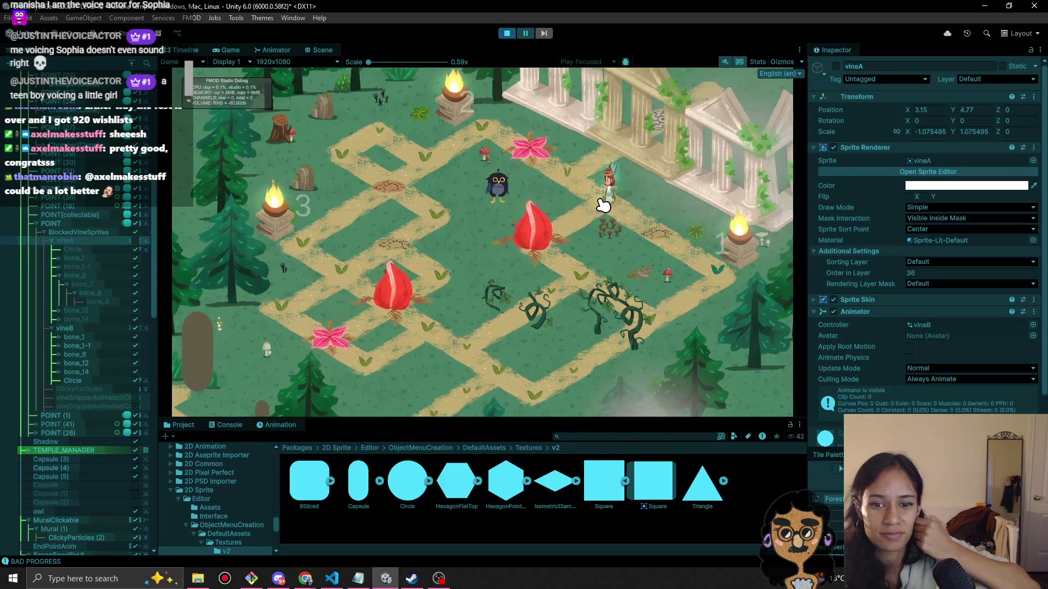
pyautogui.click(597, 210)
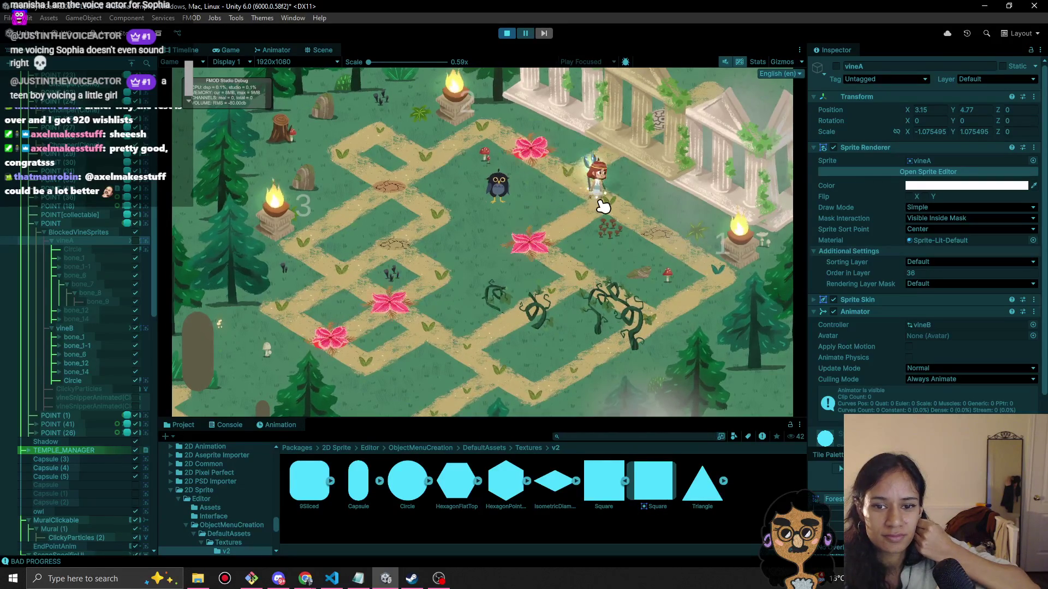
pyautogui.click(659, 233)
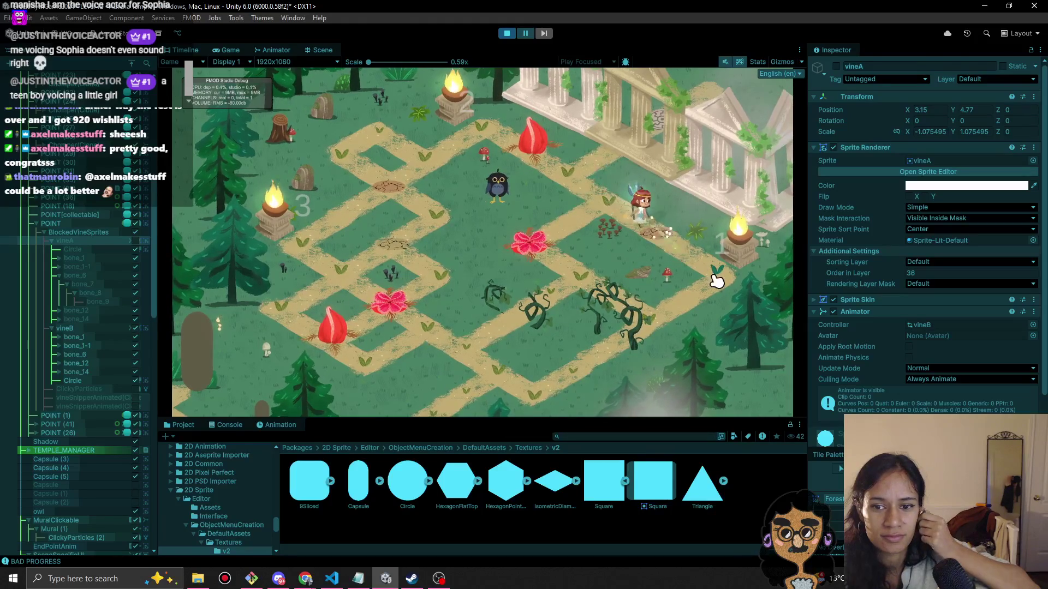
pyautogui.click(598, 297)
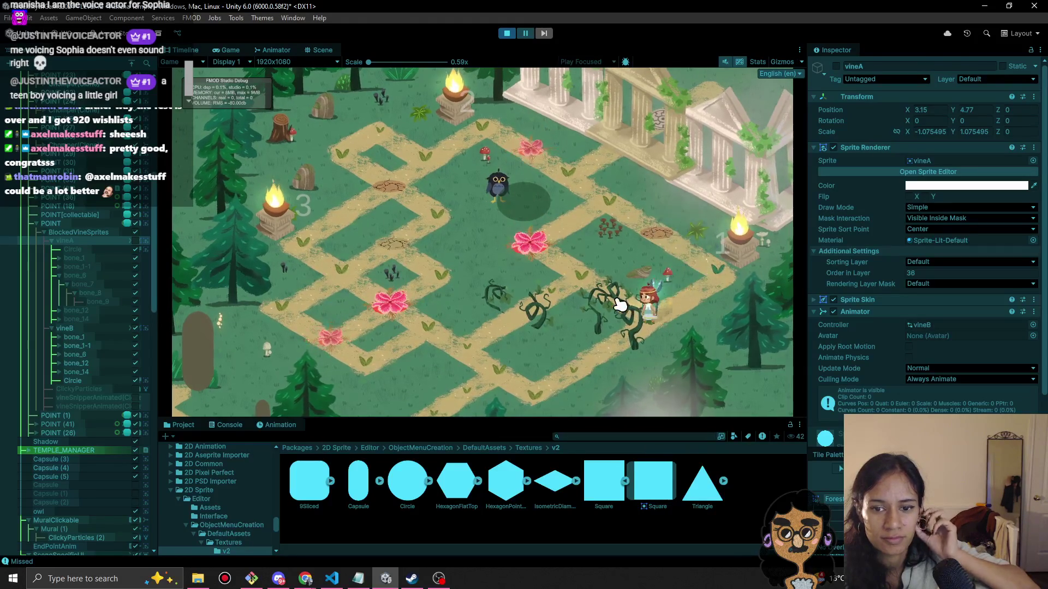
pyautogui.click(568, 309)
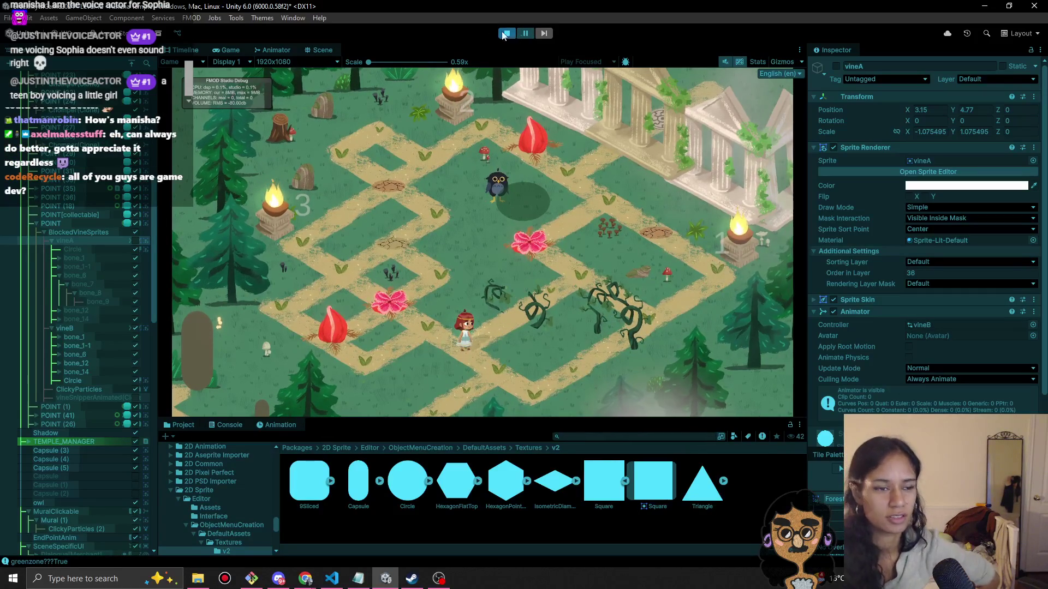
pyautogui.click(90, 233)
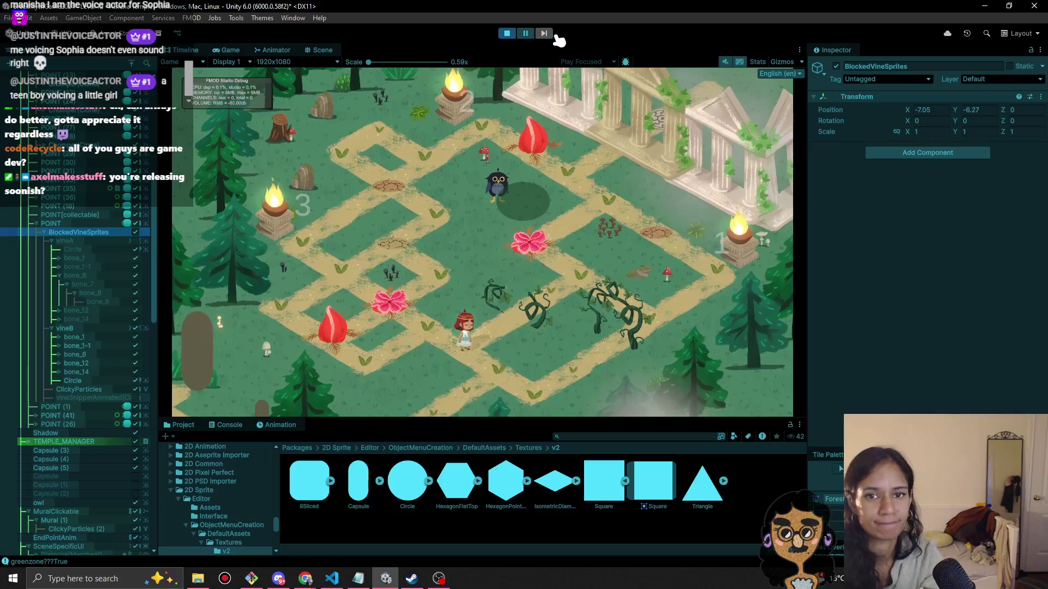
pyautogui.click(508, 34)
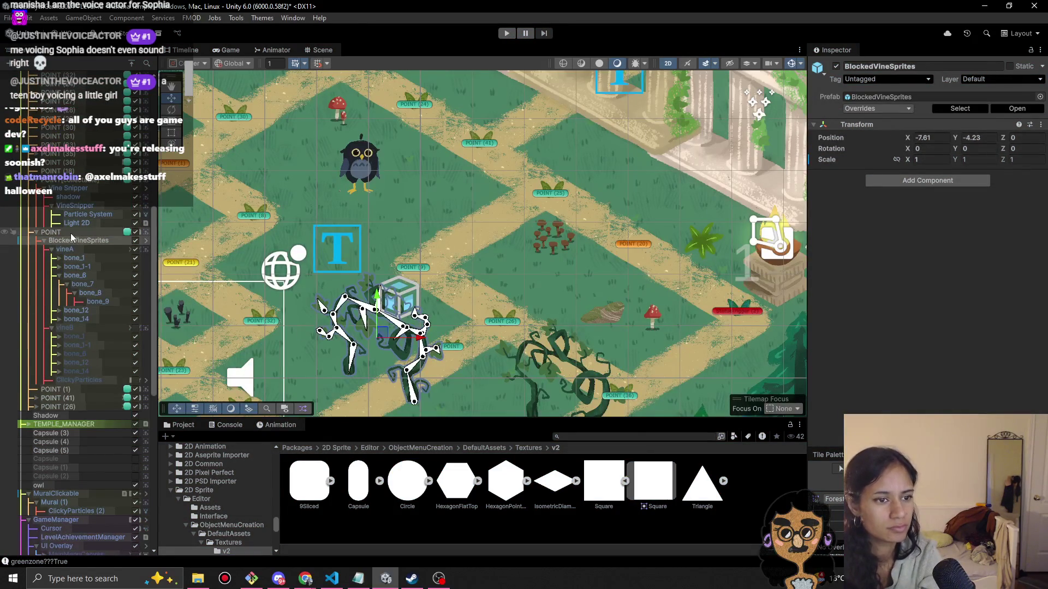
# Duplicate BlockedVineSprites, disable the original, and move the copy to -8.08, -7.22 before playtesting.
pyautogui.hotkey('ctrl', 'd')
pyautogui.click(73, 240)
pyautogui.click(135, 240)
pyautogui.click(99, 389)
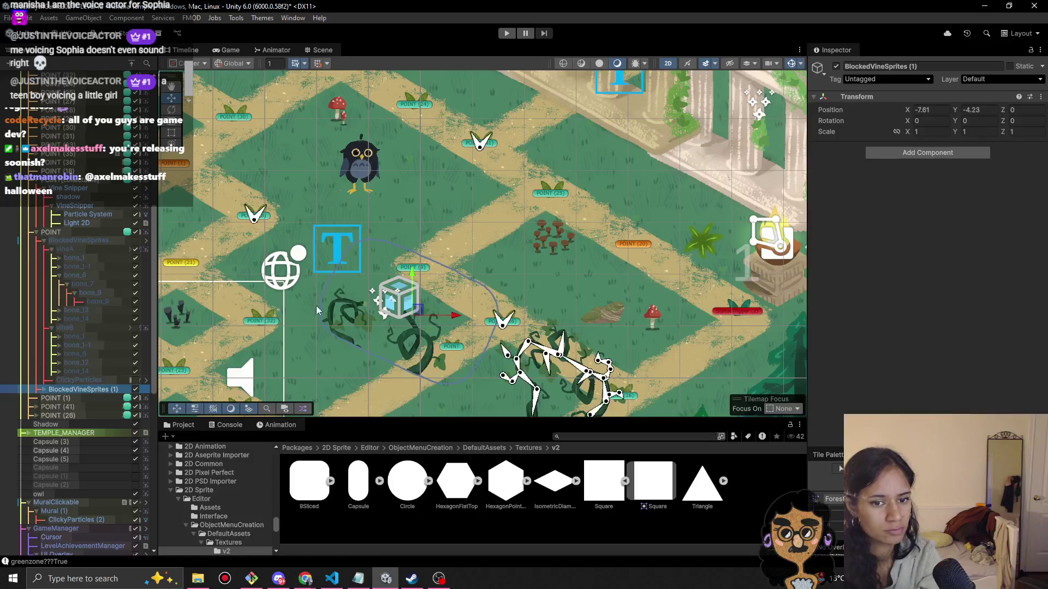
pyautogui.moveTo(418, 317)
pyautogui.mouseDown()
pyautogui.moveTo(402, 371)
pyautogui.moveTo(493, 263)
pyautogui.moveTo(511, 257)
pyautogui.mouseUp()
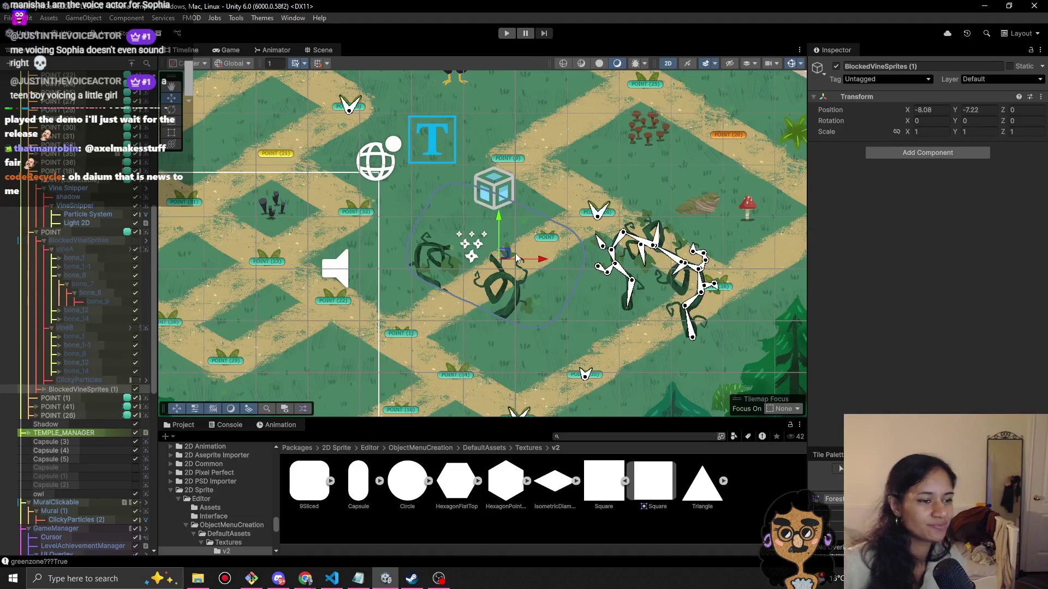
pyautogui.click(506, 33)
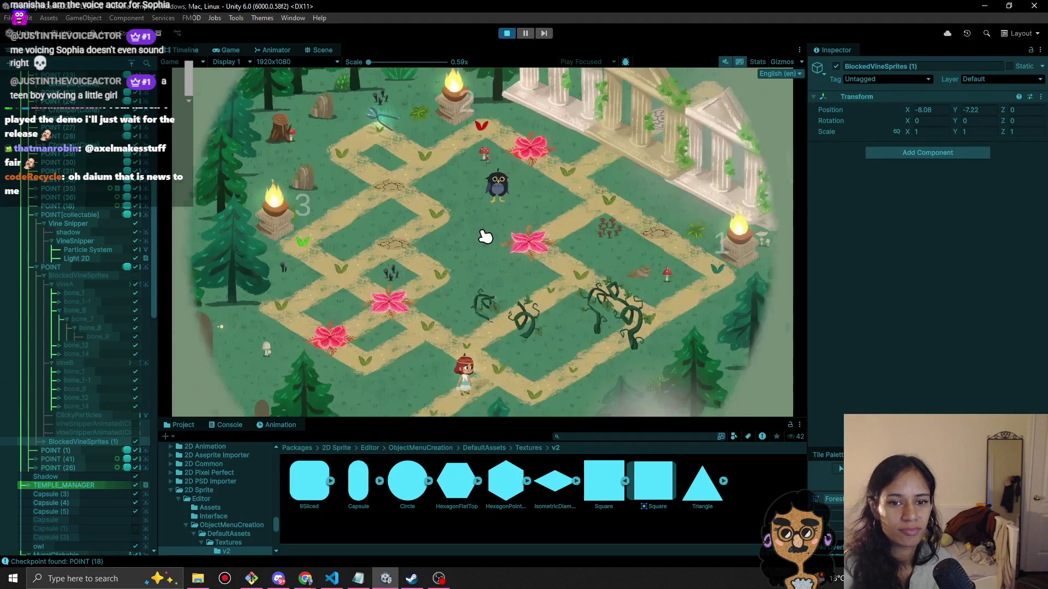
# Walk the girl up-left and down-left along the path, then select Grid 0 Camera.
pyautogui.click(447, 349)
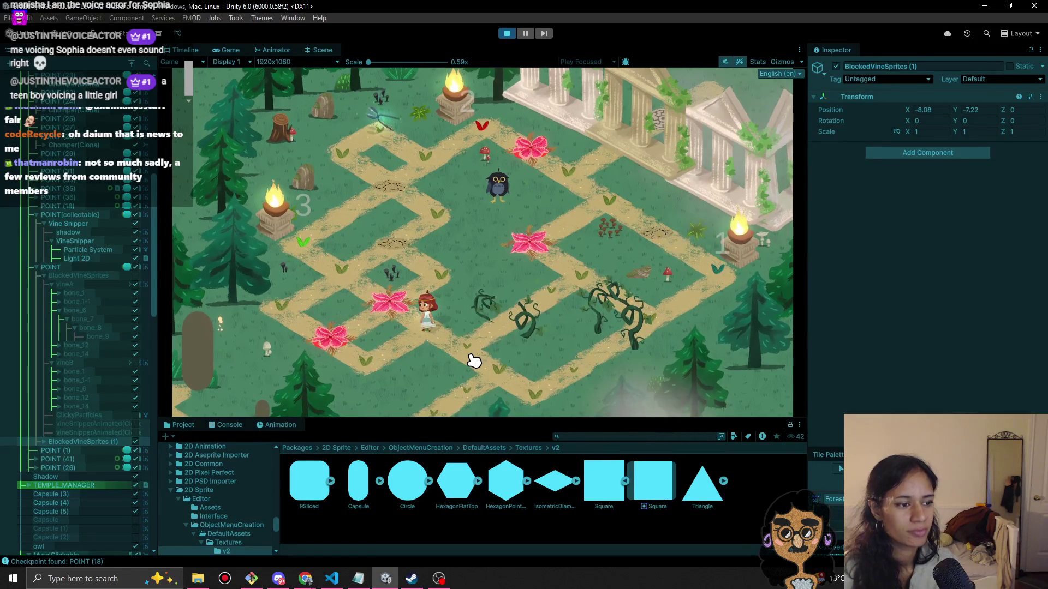
pyautogui.click(369, 360)
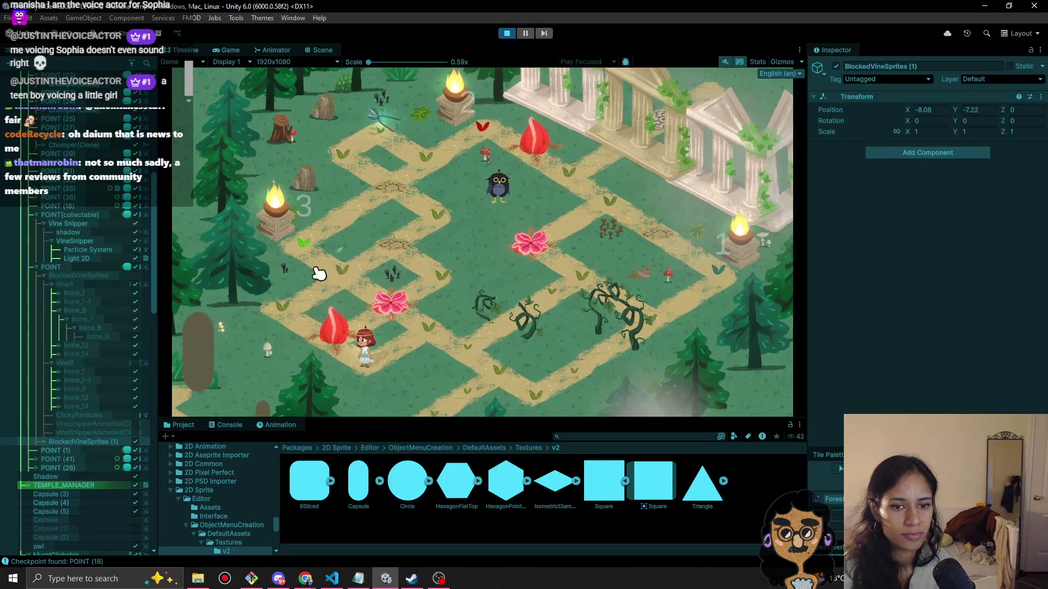
pyautogui.scroll(12, 85, 156)
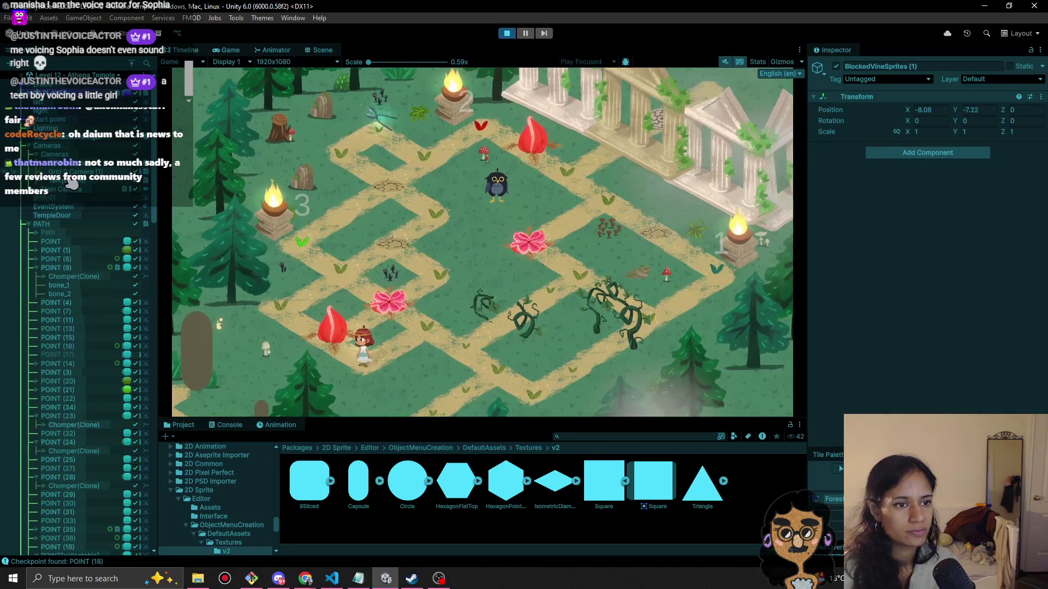
pyautogui.click(103, 172)
# Scrub Grid 0 Camera (1)'s Ortho Size through values like 4.13, end at 6.32, and stop playing.
pyautogui.moveTo(884, 276)
pyautogui.mouseDown()
pyautogui.moveTo(893, 276)
pyautogui.moveTo(882, 270)
pyautogui.mouseUp()
pyautogui.click(98, 172)
pyautogui.moveTo(889, 276); pyautogui.dragTo(873, 271)
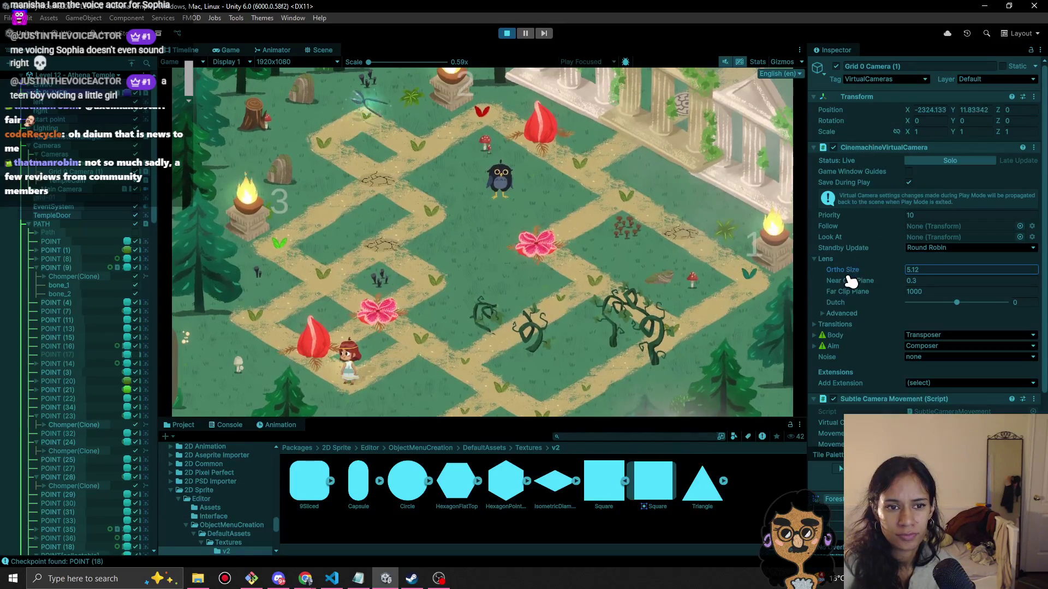
pyautogui.moveTo(861, 284)
pyautogui.mouseDown()
pyautogui.moveTo(900, 264)
pyautogui.moveTo(879, 266)
pyautogui.moveTo(924, 263)
pyautogui.moveTo(859, 269)
pyautogui.moveTo(871, 262)
pyautogui.mouseUp()
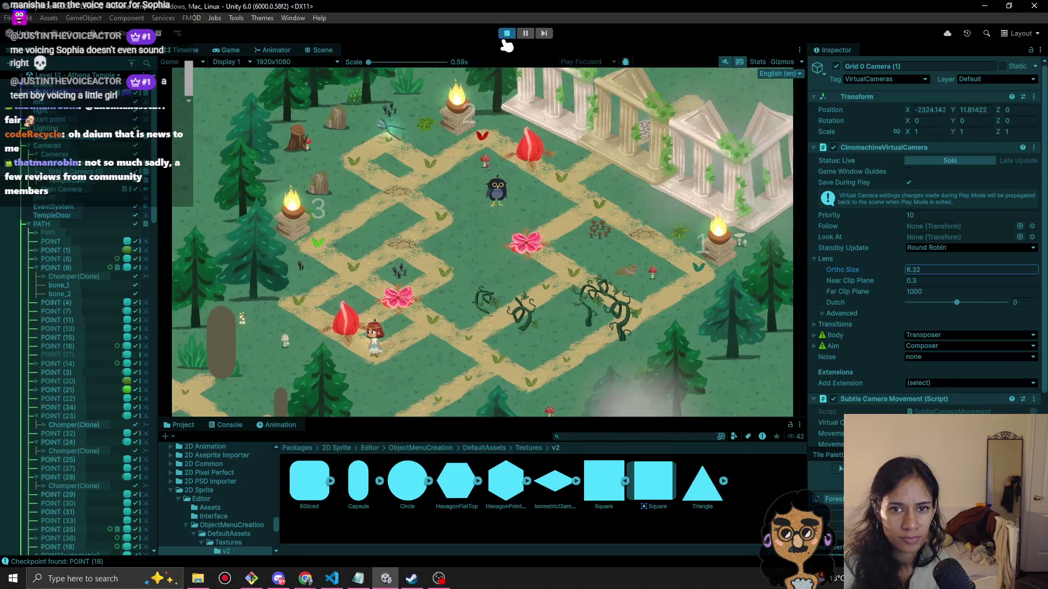
pyautogui.click(507, 34)
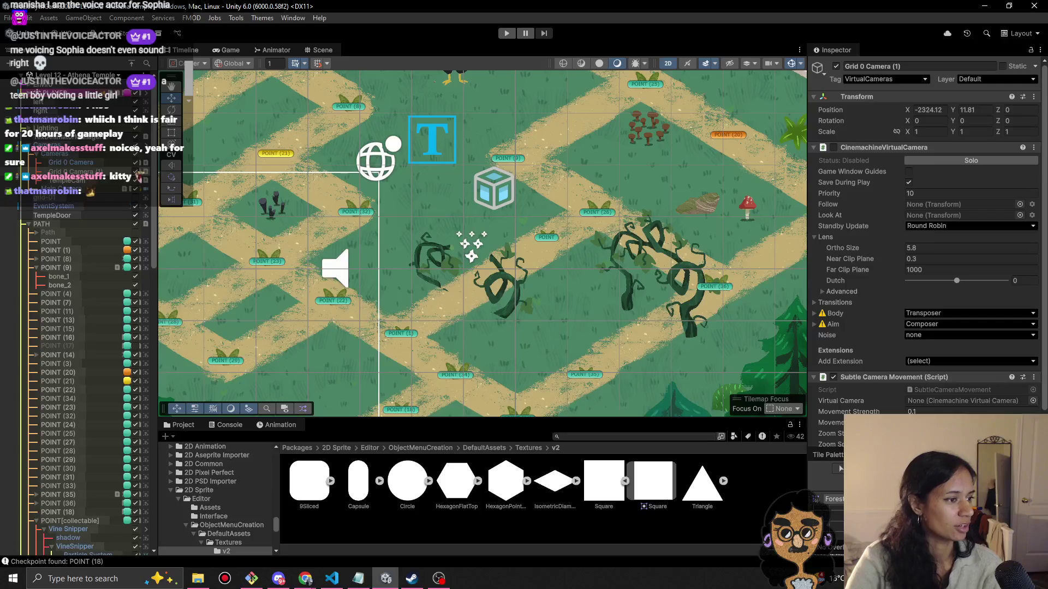
# Pan and zoom around the vines in the Scene view, then start another playtest.
pyautogui.moveTo(276, 278); pyautogui.dragTo(377, 250)
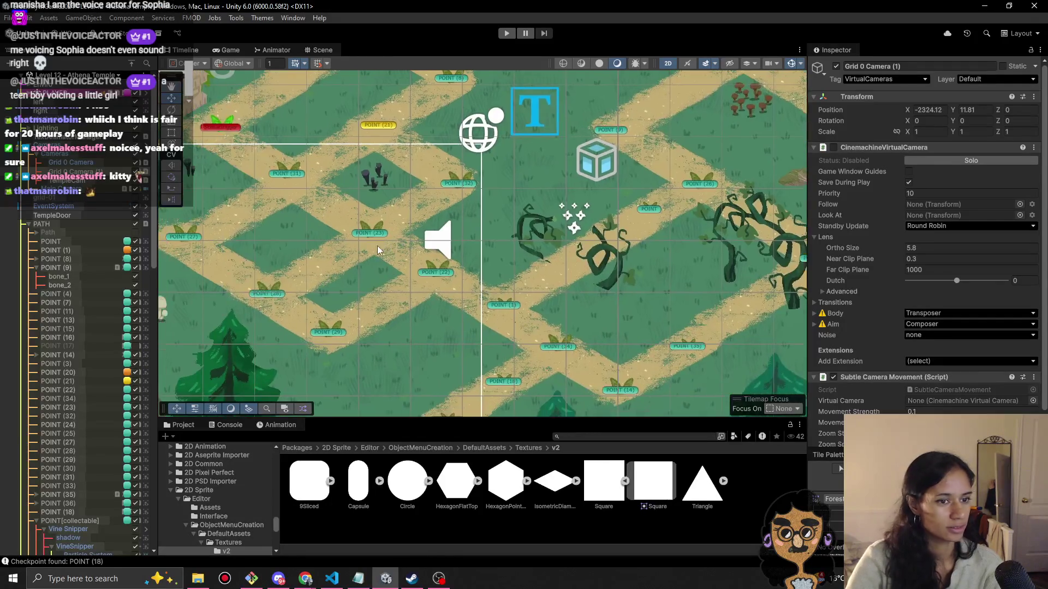
pyautogui.scroll(-2, 377, 250)
pyautogui.moveTo(468, 261); pyautogui.dragTo(452, 291)
pyautogui.click(506, 34)
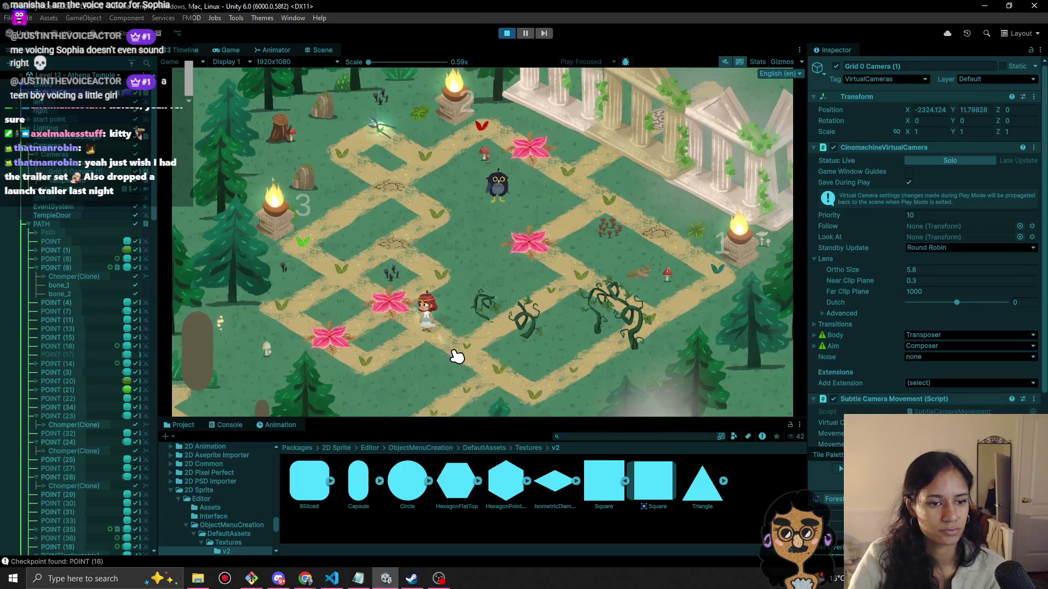
# Walk the girl around the path, close the Low disk space warning, and bring up oct15.txt notes.
pyautogui.click(342, 381)
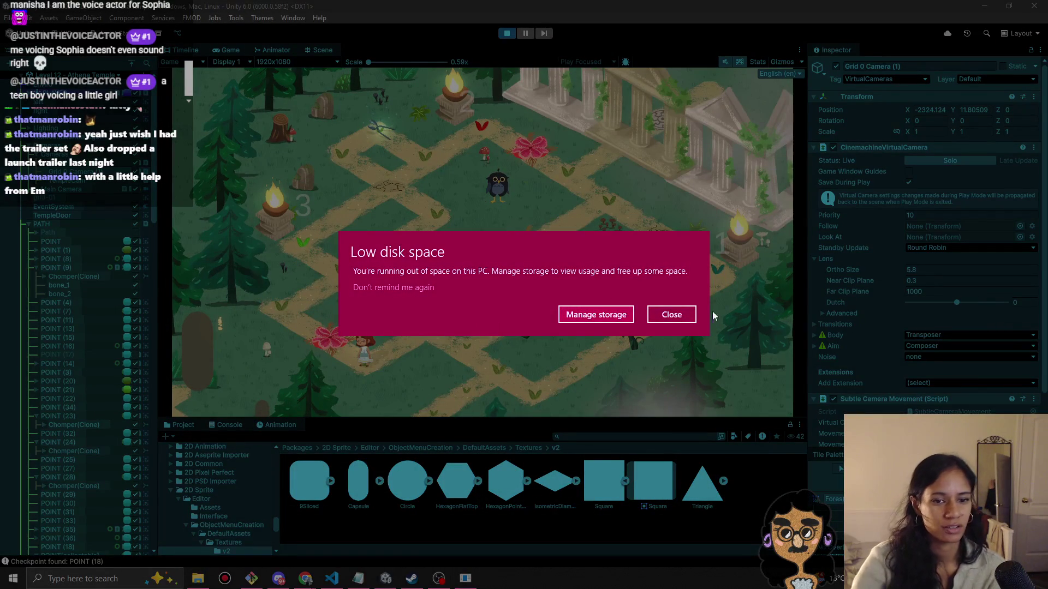
pyautogui.click(677, 315)
pyautogui.click(434, 328)
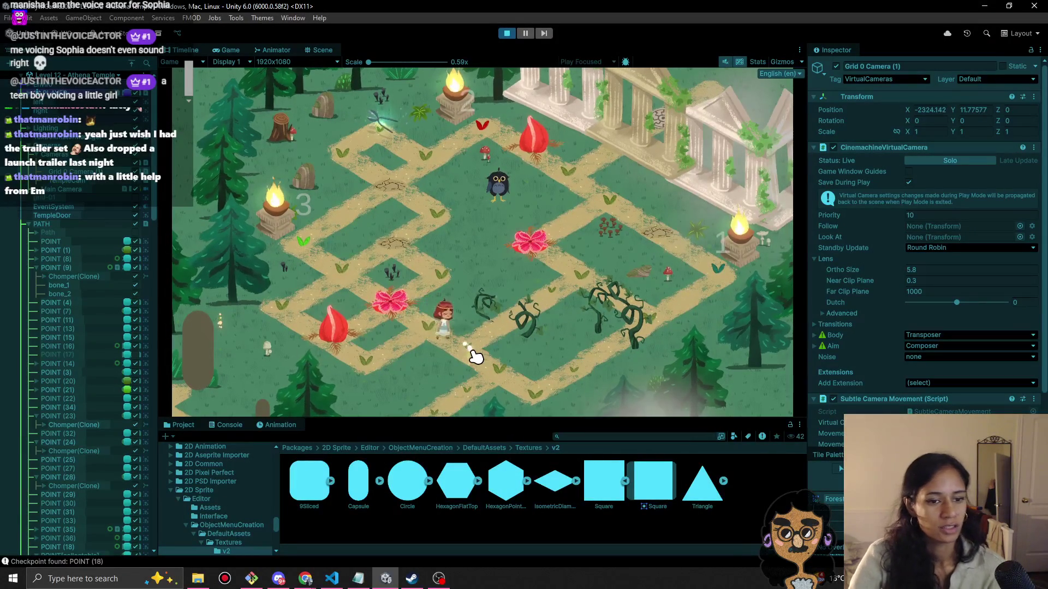
pyautogui.click(502, 374)
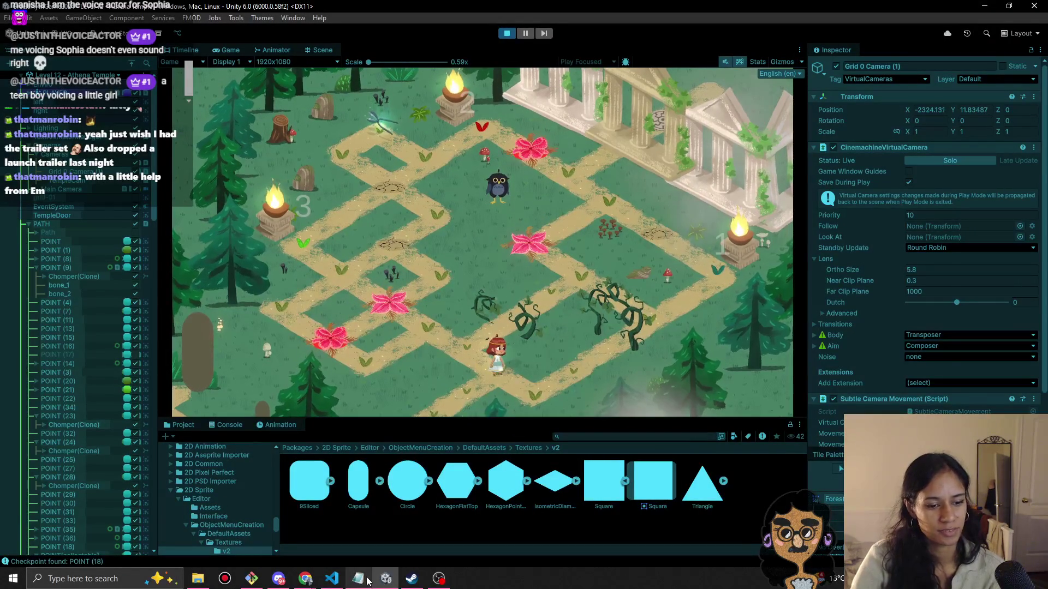
pyautogui.click(359, 579)
# Review the oct15.txt demo playtest to-do notes in Notepad, then bring the Unity editor forward.
pyautogui.moveTo(944, 206)
pyautogui.mouseDown()
pyautogui.moveTo(933, 263)
pyautogui.moveTo(943, 389)
pyautogui.moveTo(934, 164)
pyautogui.mouseUp()
pyautogui.scroll(-1, 782, 258)
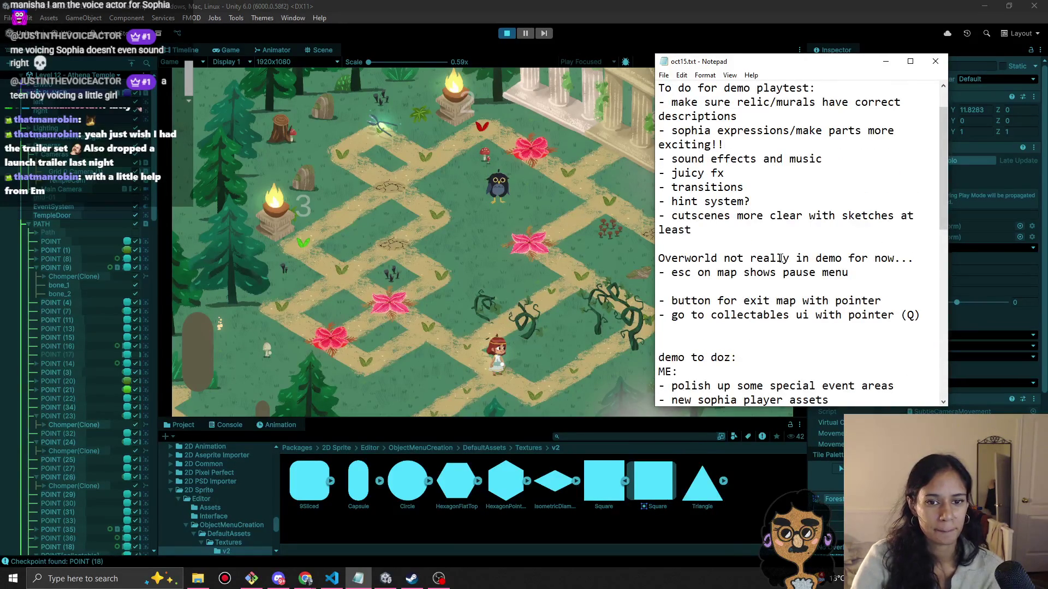
pyautogui.scroll(-3, 782, 259)
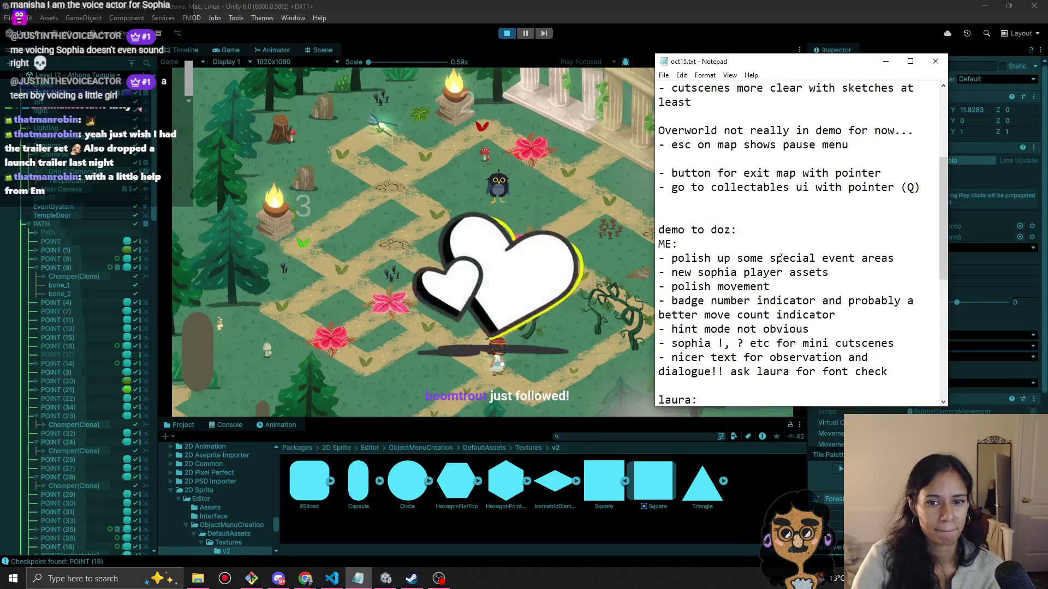
pyautogui.scroll(4, 781, 258)
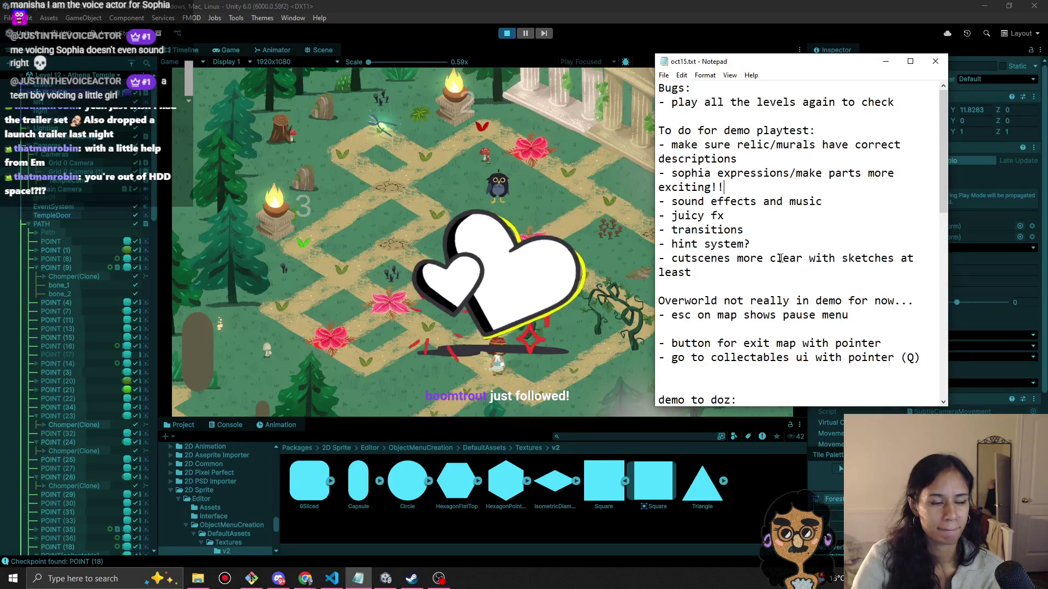
pyautogui.scroll(-3, 781, 258)
pyautogui.scroll(-4, 781, 258)
pyautogui.scroll(7, 782, 258)
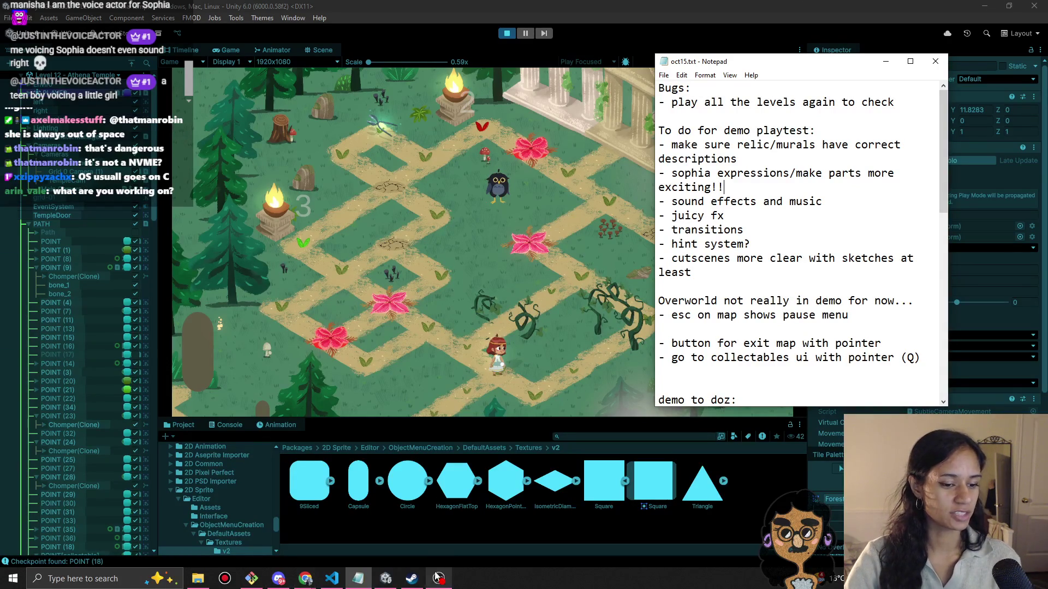
pyautogui.moveTo(443, 582)
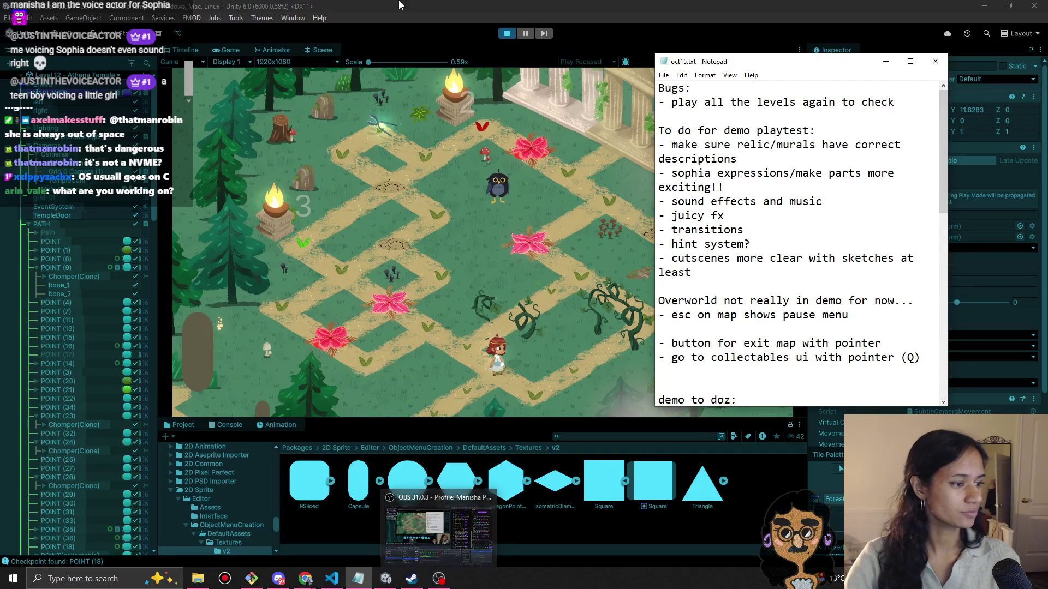
pyautogui.click(486, 4)
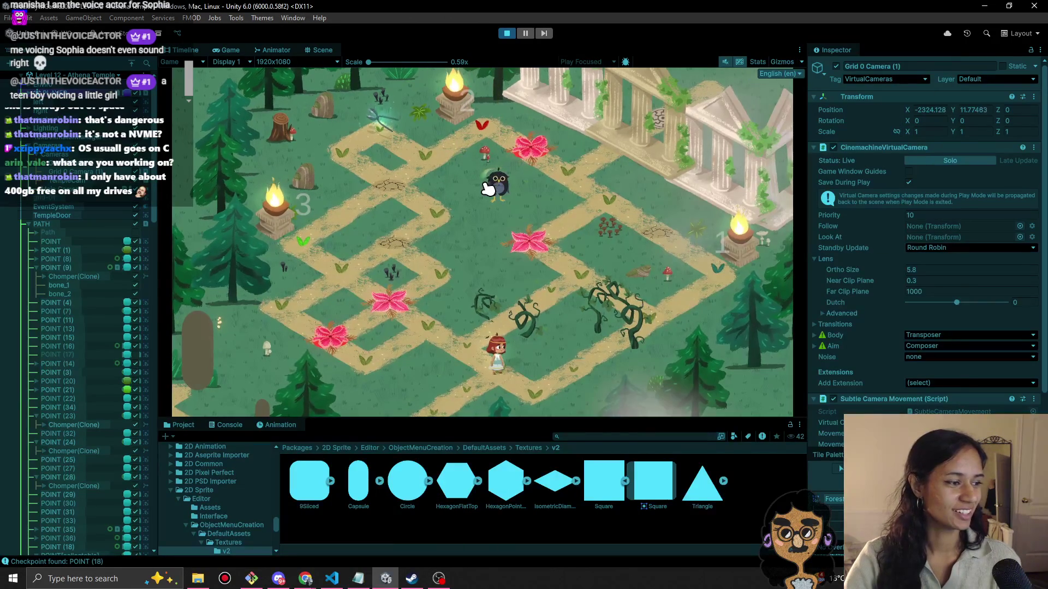
# Exit Play mode on the forest temple level and switch to the Steam window.
pyautogui.click(506, 33)
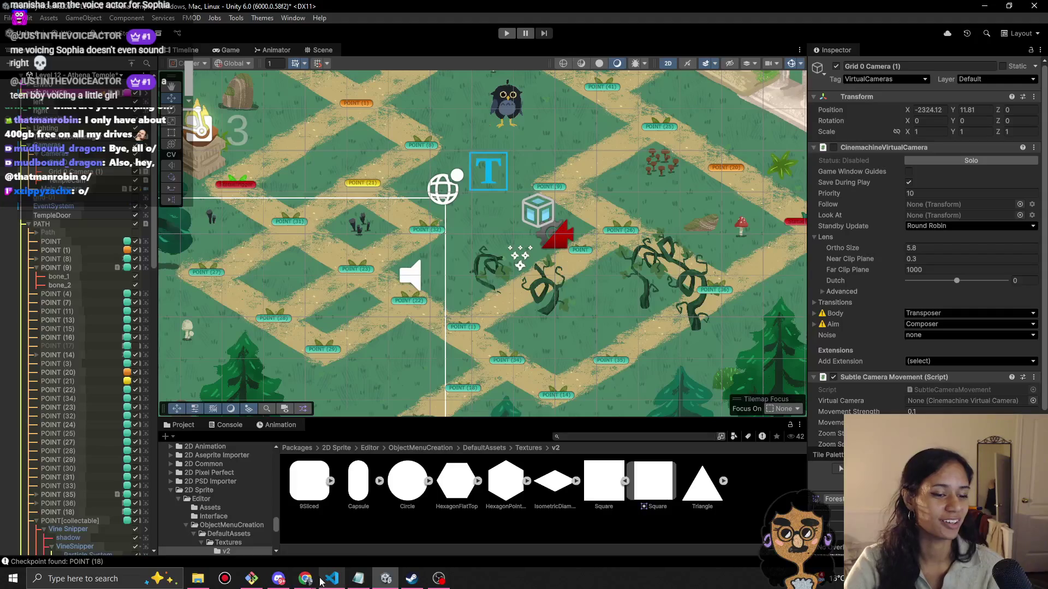
pyautogui.moveTo(309, 582)
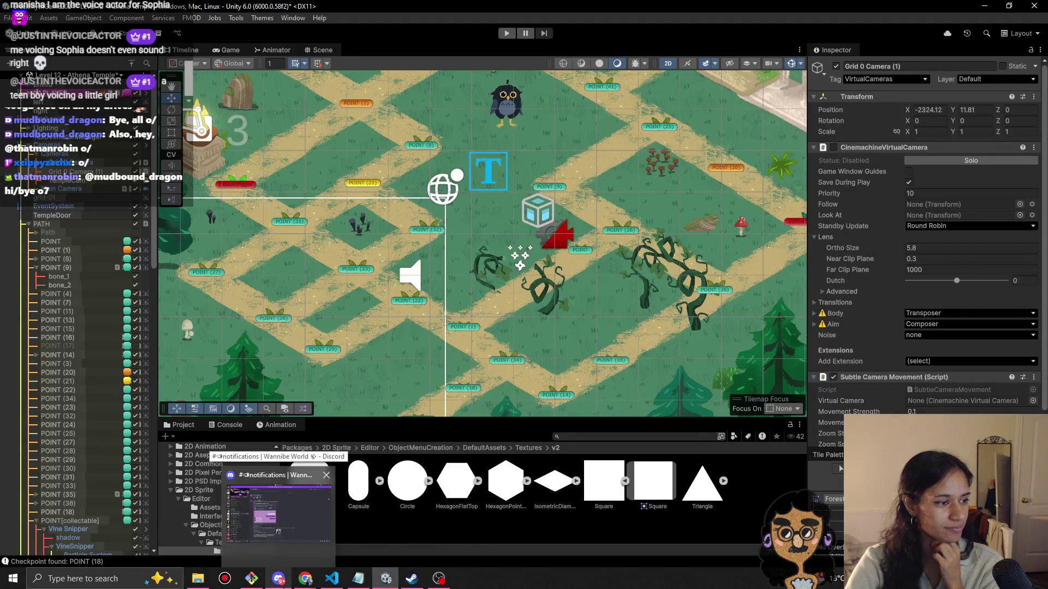
pyautogui.click(421, 586)
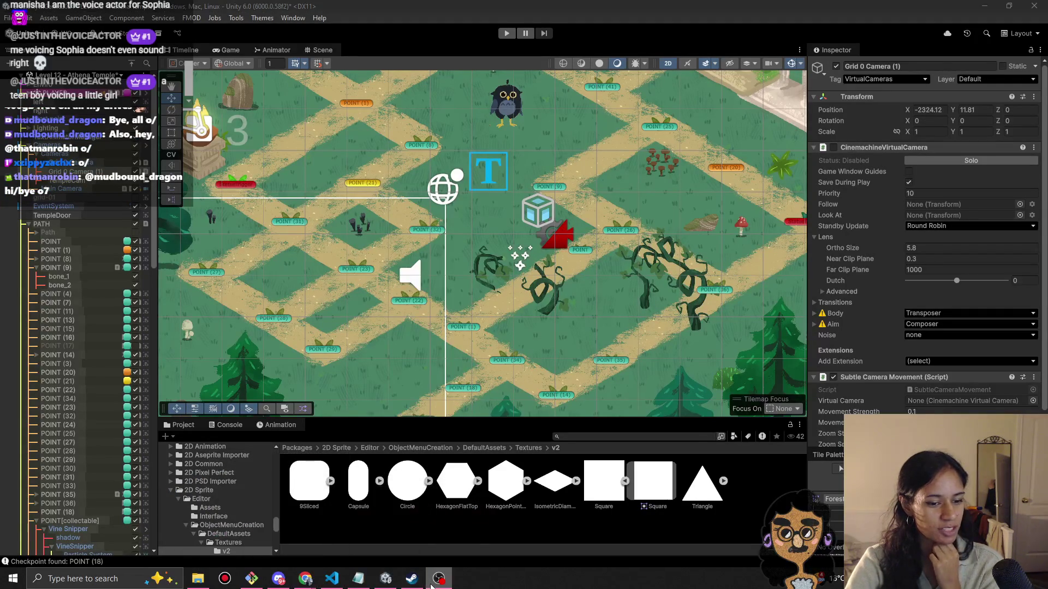